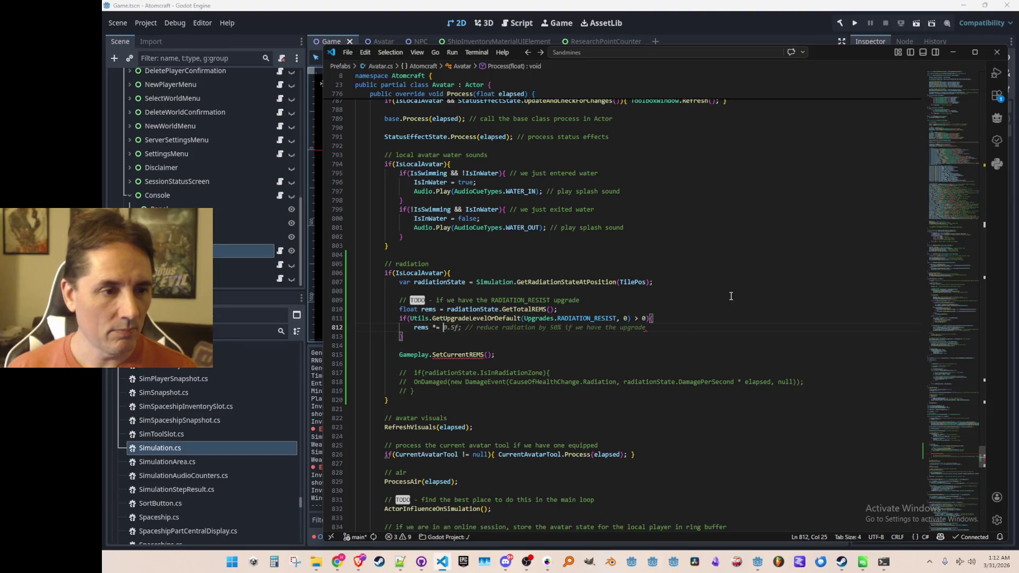
Step: Finish 'rems *= 0.25f;', pass rems into SetCurrentREMS, and delete the blank line above the call
{"action": "type", "text": "0.25f;"}
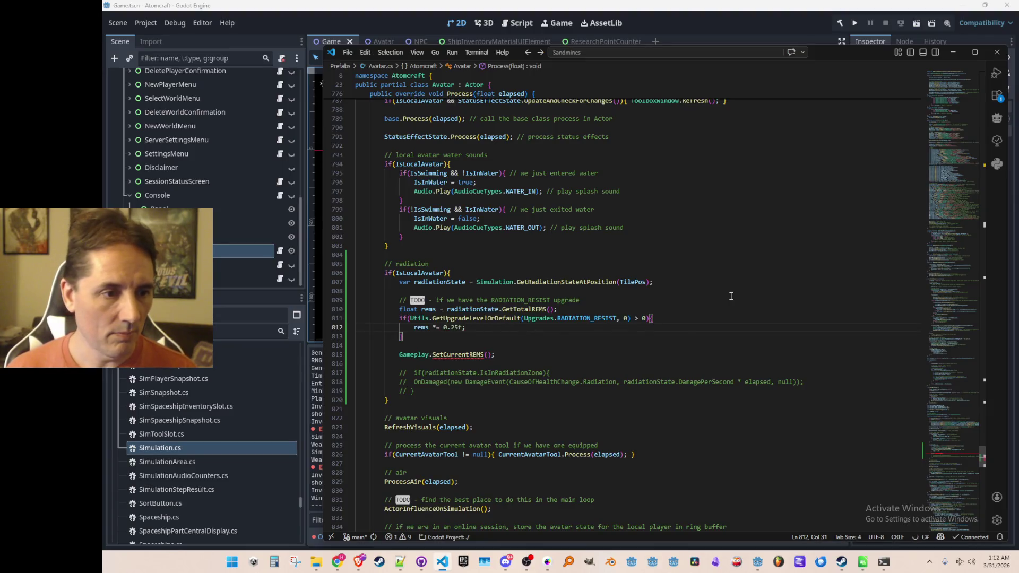
{"action": "key", "text": "Down"}
{"action": "key", "text": "Down"}
{"action": "key", "text": "Down"}
{"action": "key", "text": "End"}
{"action": "key", "text": "Left"}
{"action": "key", "text": "Left"}
{"action": "type", "text": "rems"}
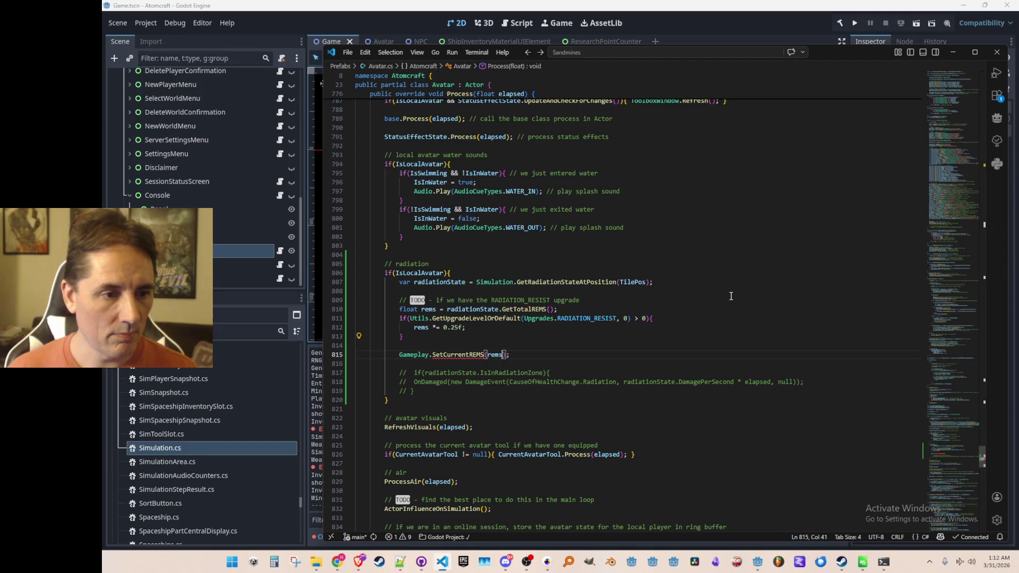
{"action": "key", "text": "Up"}
{"action": "key", "text": "Up"}
{"action": "key", "text": "Up"}
{"action": "key", "text": "Down"}
{"action": "key", "text": "Down"}
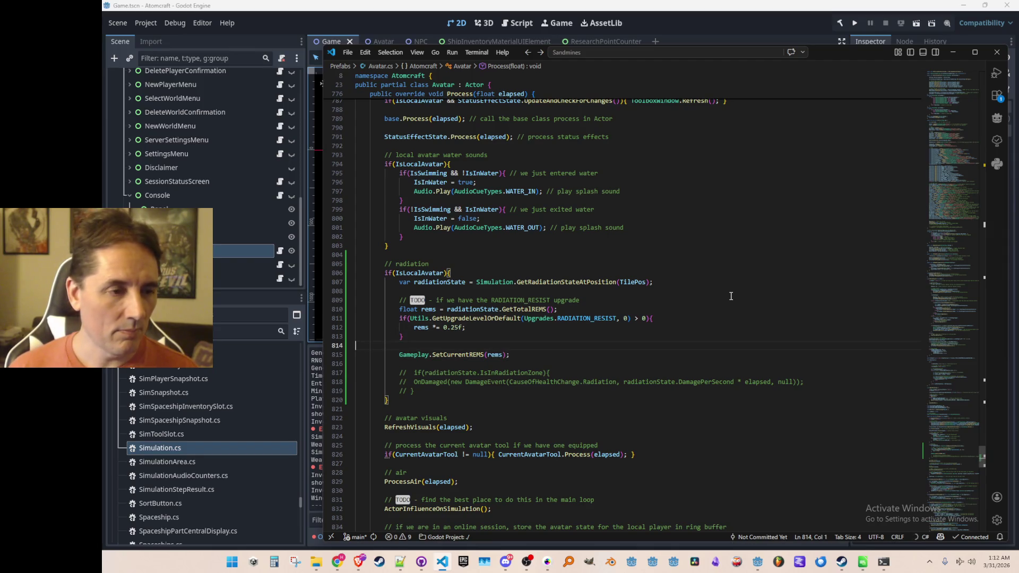
{"action": "key", "text": "Delete"}
Step: Strip 'TODO - ' from the comment and accept the Copilot ending noting the 75% REMS reduction
{"action": "key", "text": "Up"}
{"action": "key", "text": "Up"}
{"action": "key", "text": "Up"}
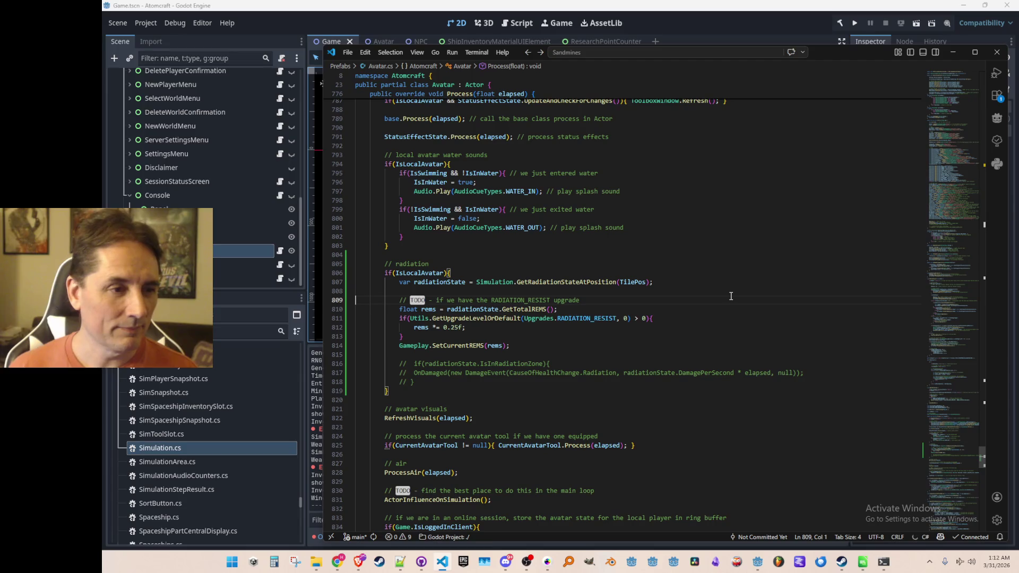
{"action": "key", "text": "Home"}
{"action": "key", "text": "Right"}
{"action": "key", "text": "Right"}
{"action": "key", "text": "Right"}
{"action": "key", "text": "ctrl+shift+Right"}
{"action": "key", "text": "ctrl+shift+Right"}
{"action": "key", "text": "ctrl+shift+Right"}
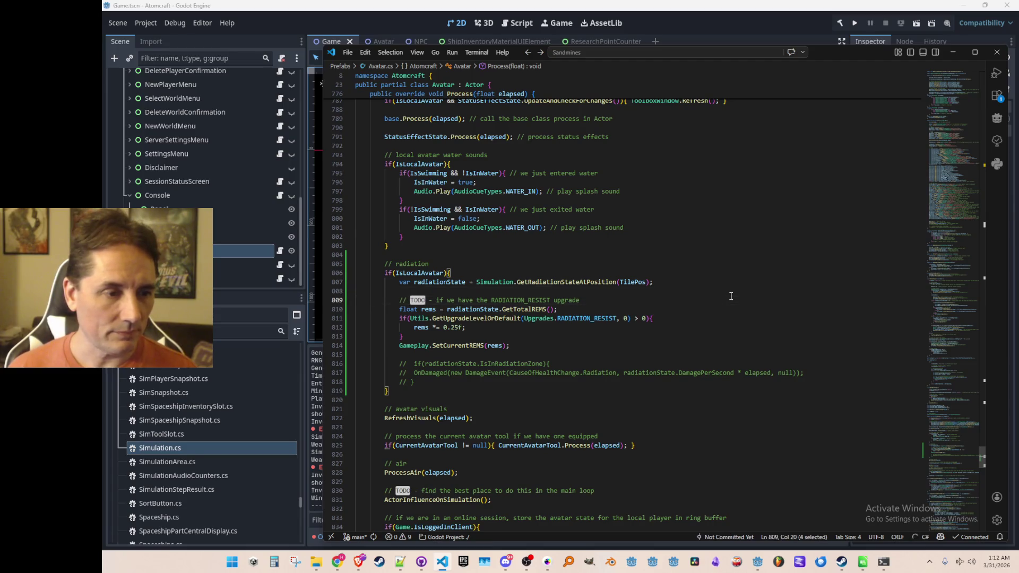
{"action": "key", "text": "ctrl+shift+Left"}
{"action": "key", "text": "Delete"}
{"action": "type", "text": ","}
{"action": "key", "text": "Tab"}
{"action": "key", "text": "Down"}
{"action": "key", "text": "Down"}
{"action": "key", "text": "Down"}
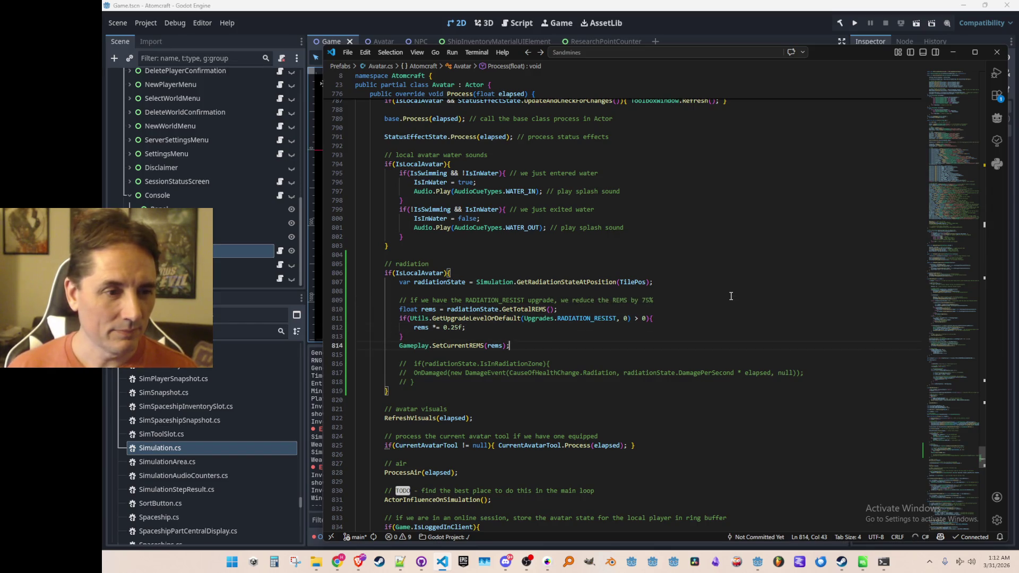
{"action": "scroll", "coordinate": [731, 296], "scroll_direction": "down", "scroll_amount": 2}
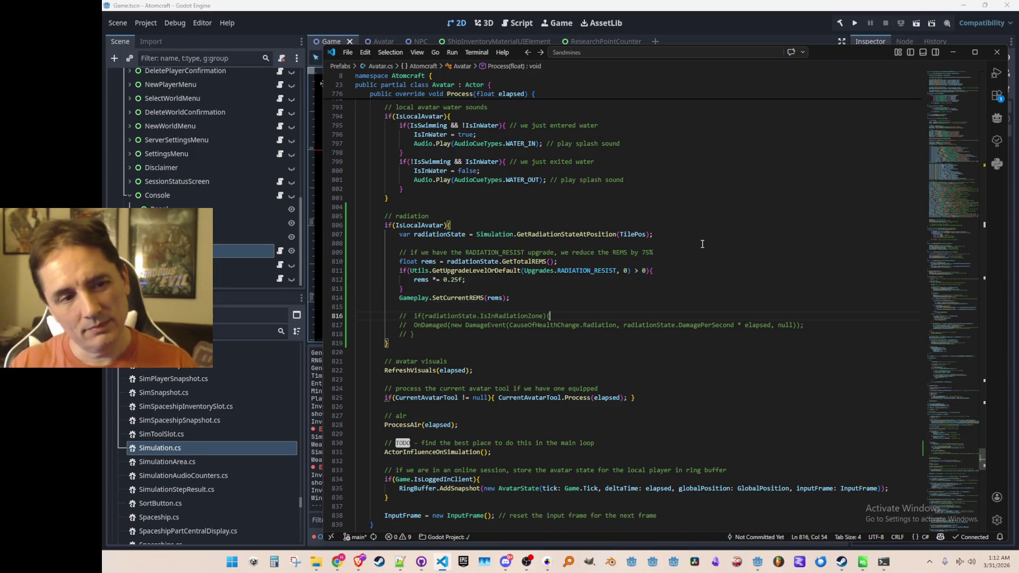
{"action": "key", "text": "Up"}
{"action": "key", "text": "Up"}
Step: Jump to the SetCurrentREMS definition in Gameplay.cs
{"action": "key", "text": "Home"}
{"action": "key", "text": "Right"}
{"action": "key", "text": "Right"}
{"action": "key", "text": "Right"}
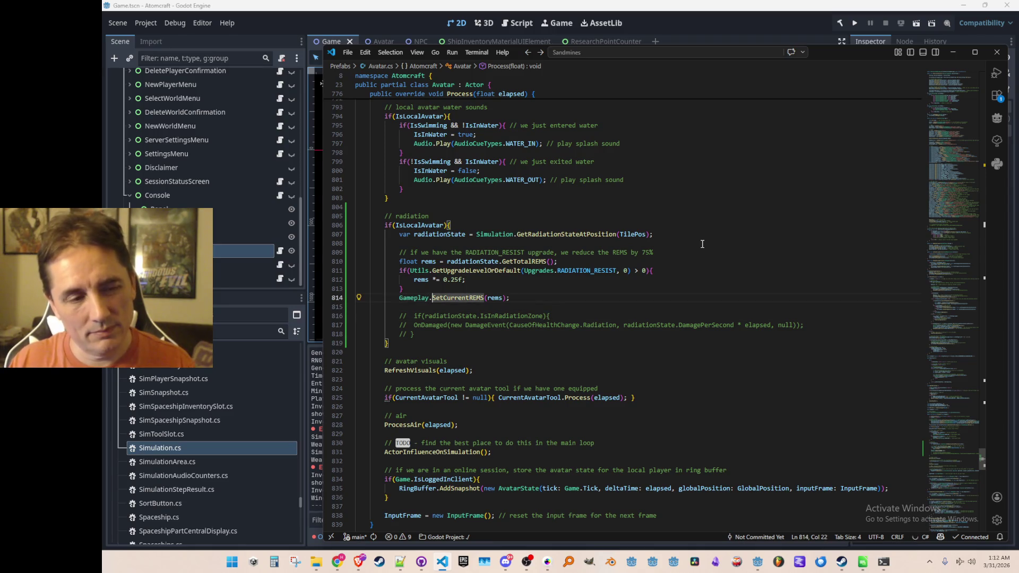
{"action": "key", "text": "F12"}
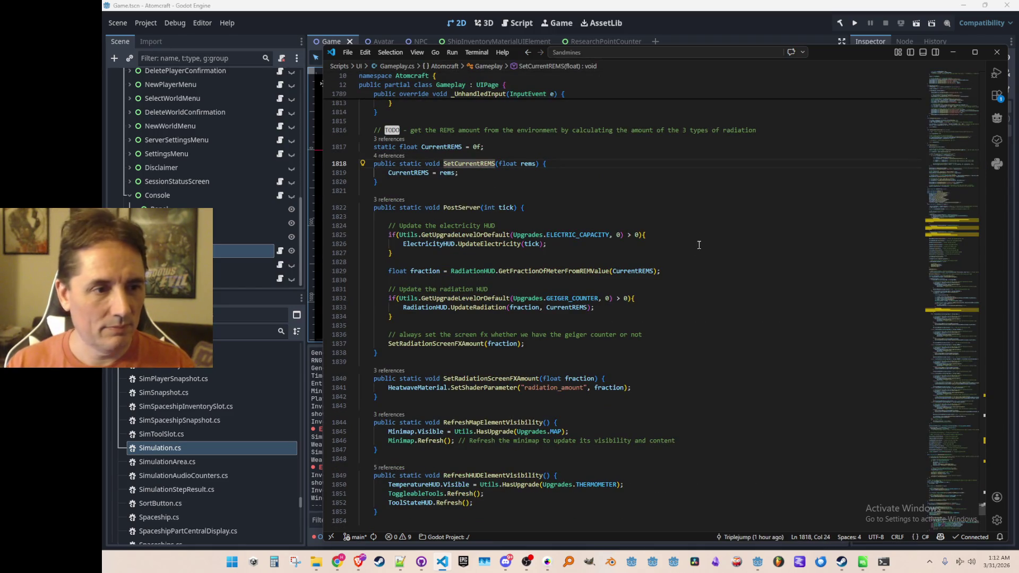
{"action": "key", "text": "Down"}
{"action": "key", "text": "Down"}
{"action": "key", "text": "Down"}
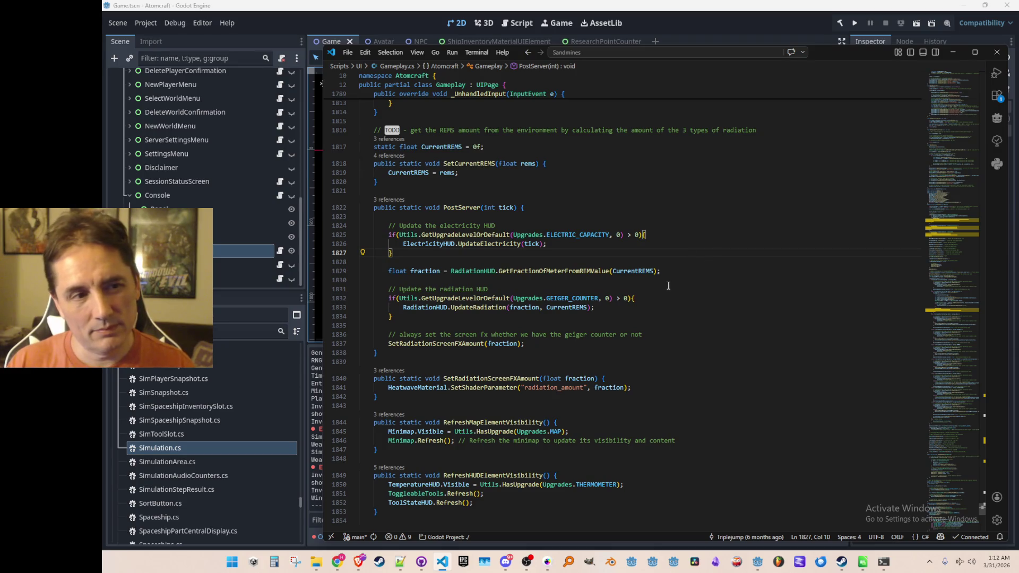
{"action": "scroll", "coordinate": [643, 311], "scroll_direction": "up", "scroll_amount": 2}
Step: Cut the 'float fraction = …' line from PostServer and go back to Avatar.cs
{"action": "left_click", "coordinate": [586, 318]}
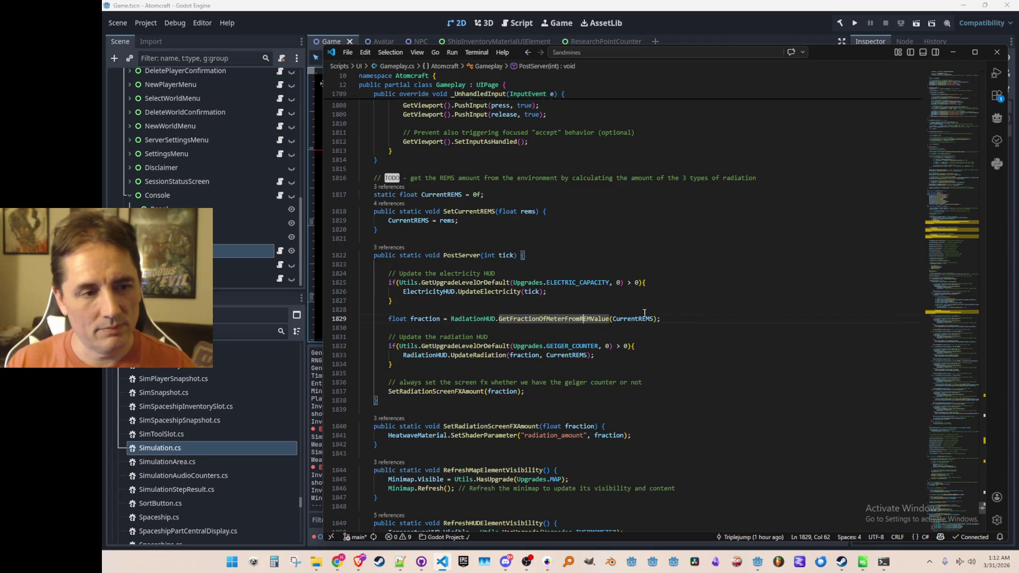
{"action": "scroll", "coordinate": [721, 299], "scroll_direction": "down", "scroll_amount": 3}
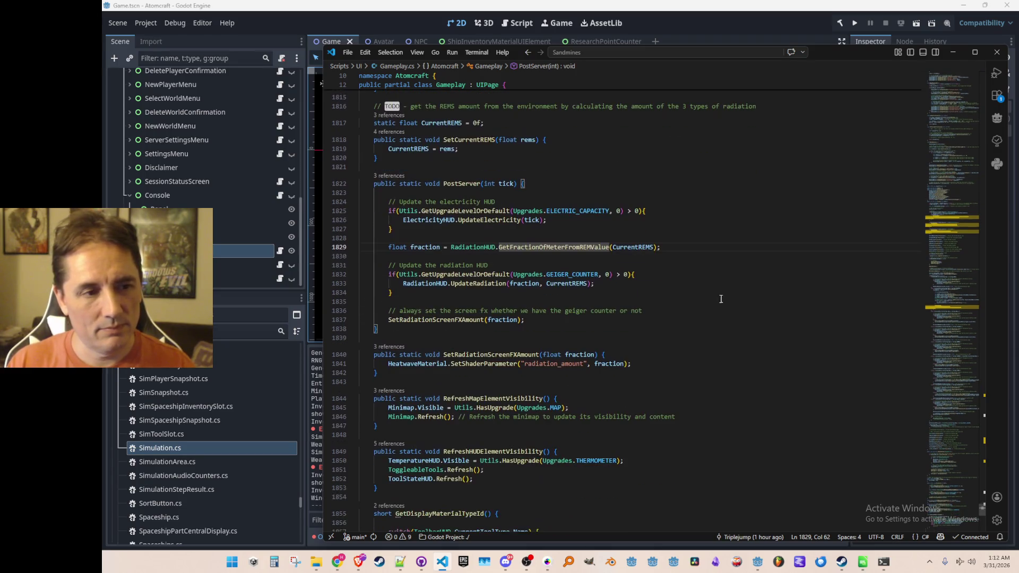
{"action": "left_click", "coordinate": [730, 258]}
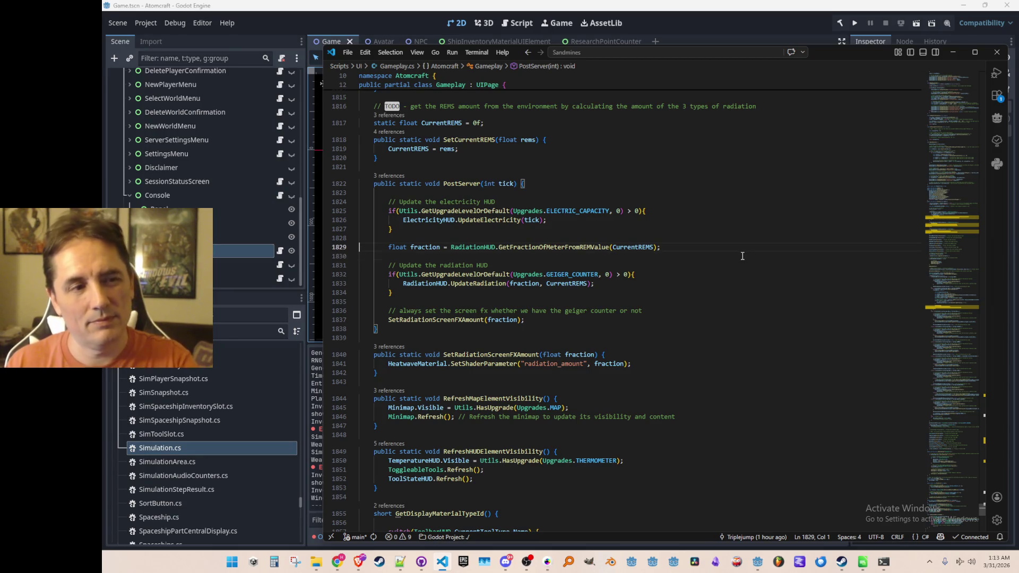
{"action": "key", "text": "Up"}
{"action": "key", "text": "shift+Down"}
{"action": "key", "text": "ctrl+x"}
{"action": "key", "text": "alt+Left"}
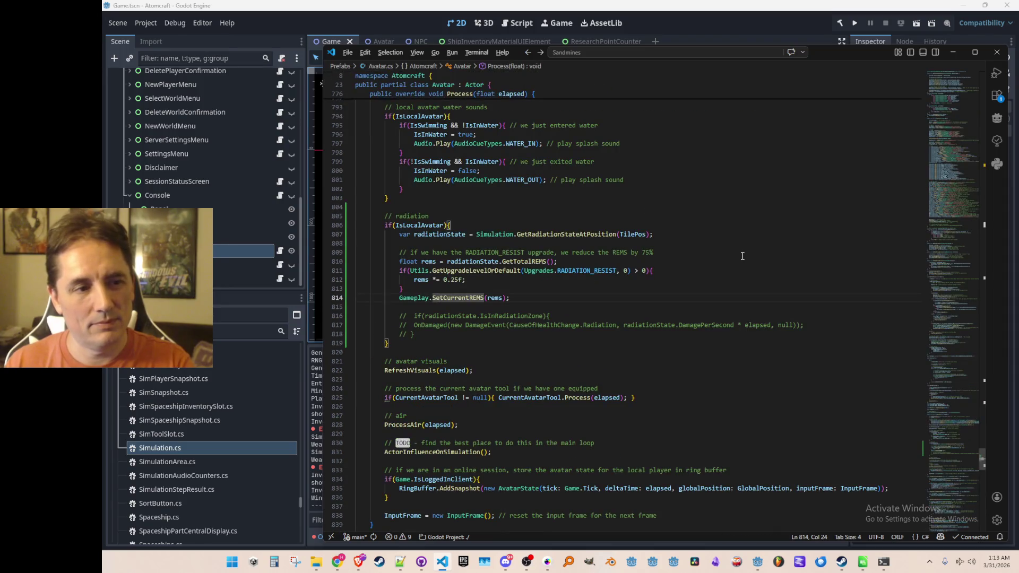
Step: Paste the fraction calculation line below the SetCurrentREMS call with corrected indentation
{"action": "key", "text": "End"}
{"action": "key", "text": "Return"}
{"action": "key", "text": "Return"}
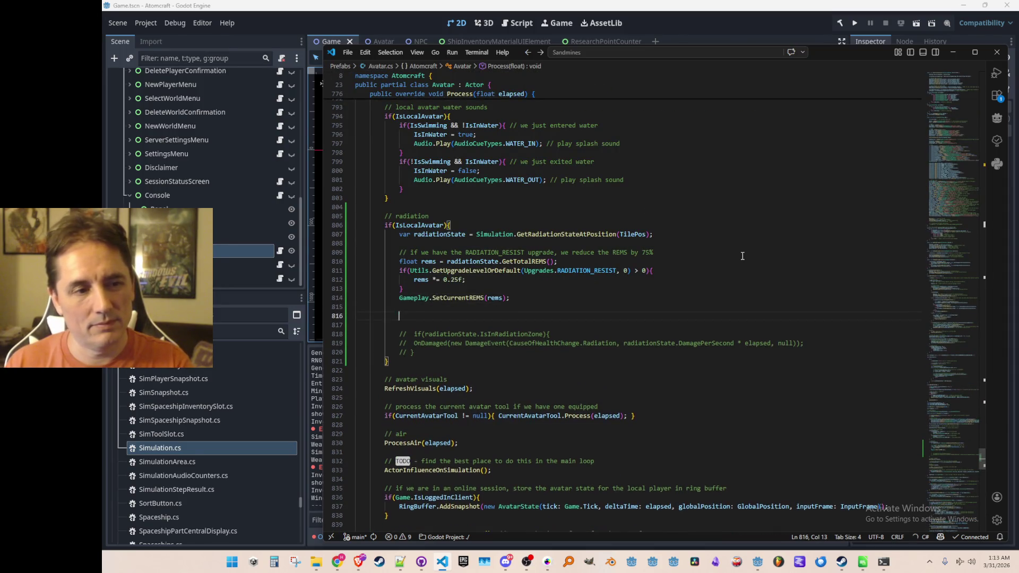
{"action": "key", "text": "ctrl+v"}
{"action": "key", "text": "ctrl+shift+k"}
{"action": "key", "text": "shift+Tab"}
{"action": "key", "text": "Up"}
{"action": "key", "text": "Up"}
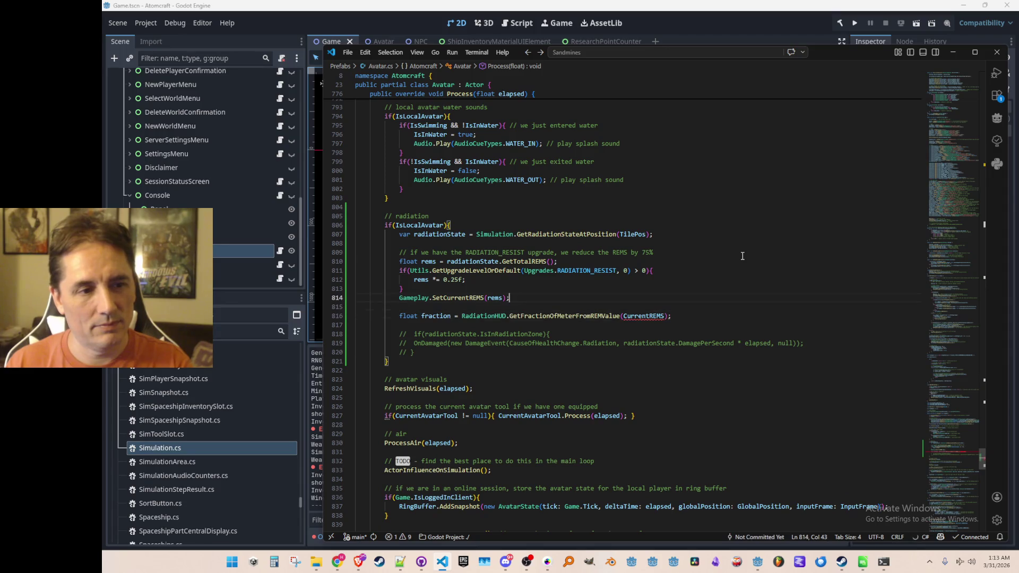
{"action": "key", "text": "End"}
{"action": "key", "text": "Left"}
{"action": "key", "text": "Left"}
Step: Replace CurrentREMS with rems in the pasted fraction line
{"action": "key", "text": "Down"}
{"action": "key", "text": "Down"}
{"action": "key", "text": "End"}
{"action": "key", "text": "Left"}
{"action": "key", "text": "ctrl+shift+Left"}
{"action": "type", "text": "rems"}
{"action": "key", "text": "Home"}
{"action": "key", "text": "ctrl+Right"}
{"action": "key", "text": "ctrl+Right"}
{"action": "key", "text": "ctrl+shift+Left"}
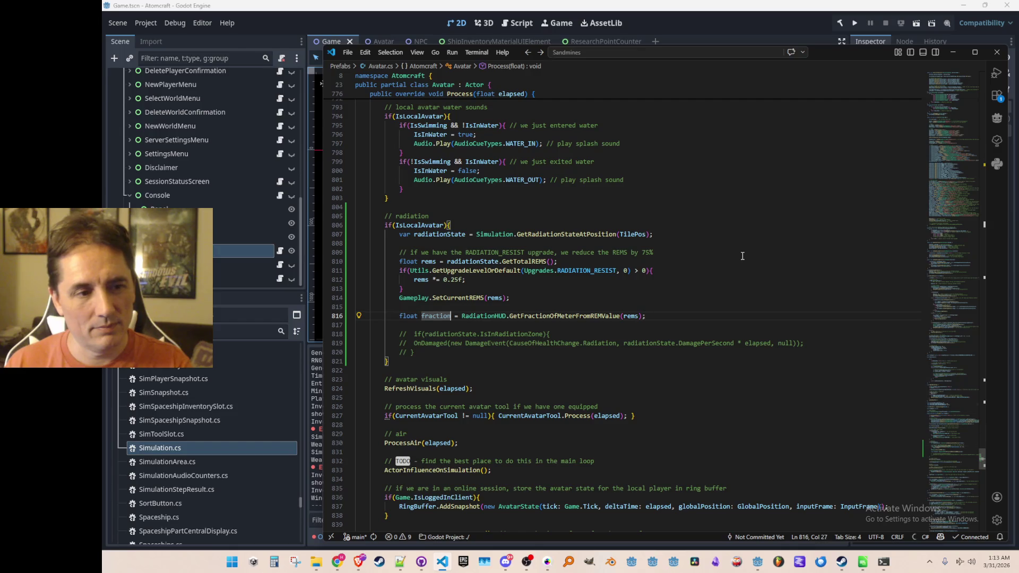
{"action": "key", "text": "End"}
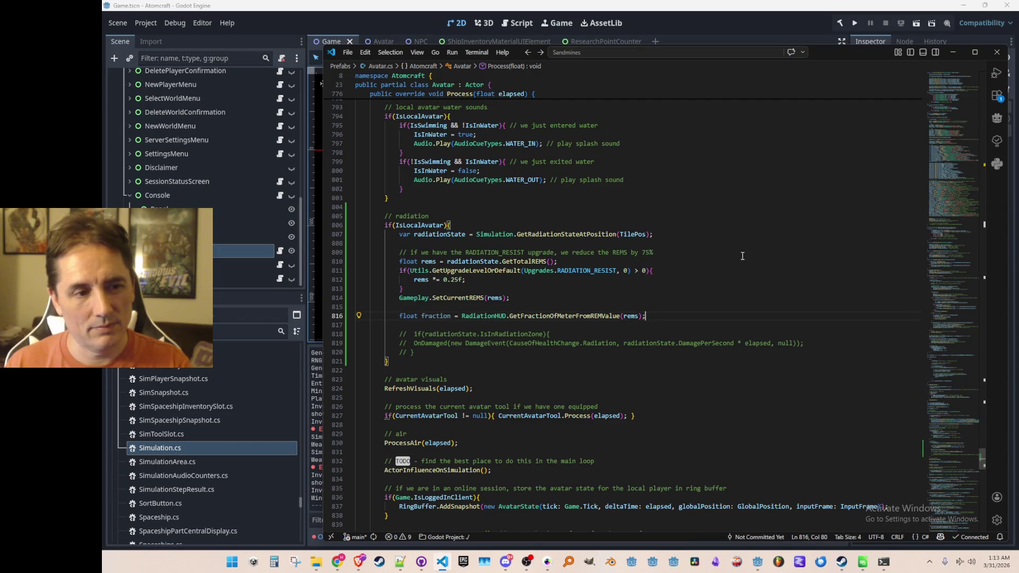
Step: Add 'const float DAMAGE_AT_FULL_REMS = 10f' and the suggested damagePerSecond calculation
{"action": "key", "text": "Return"}
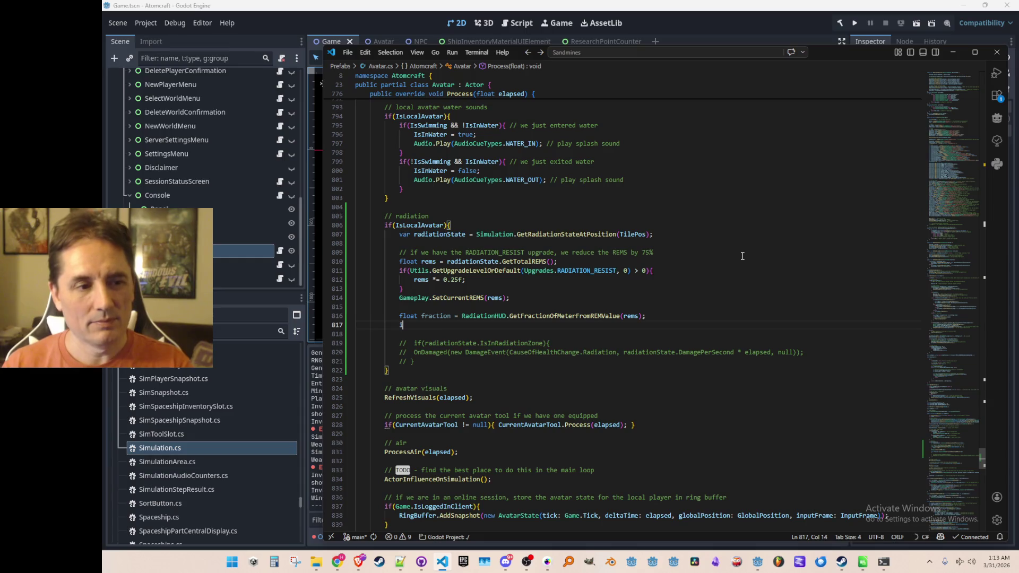
{"action": "type", "text": "const "}
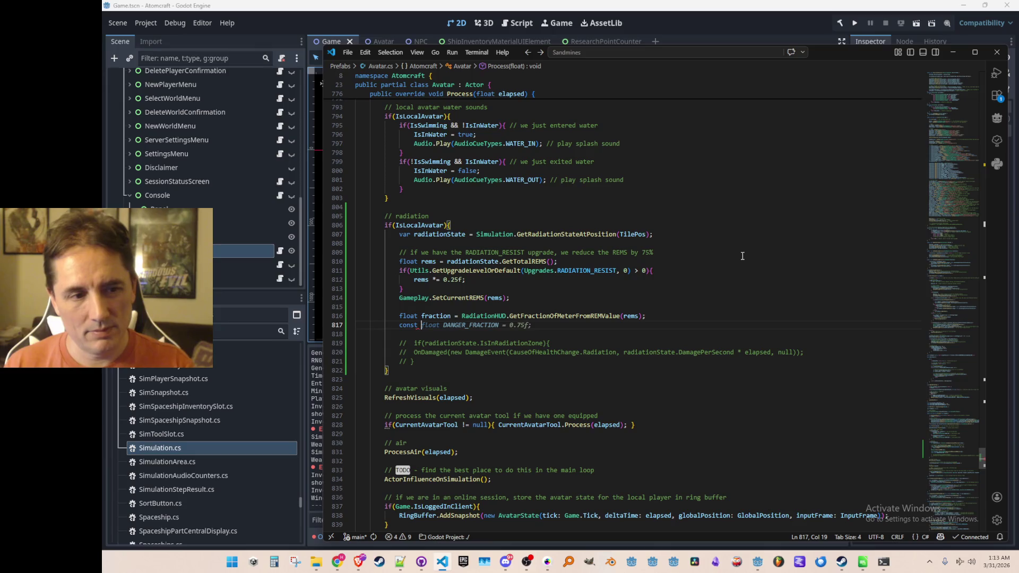
{"action": "type", "text": "float DAMAGE_"}
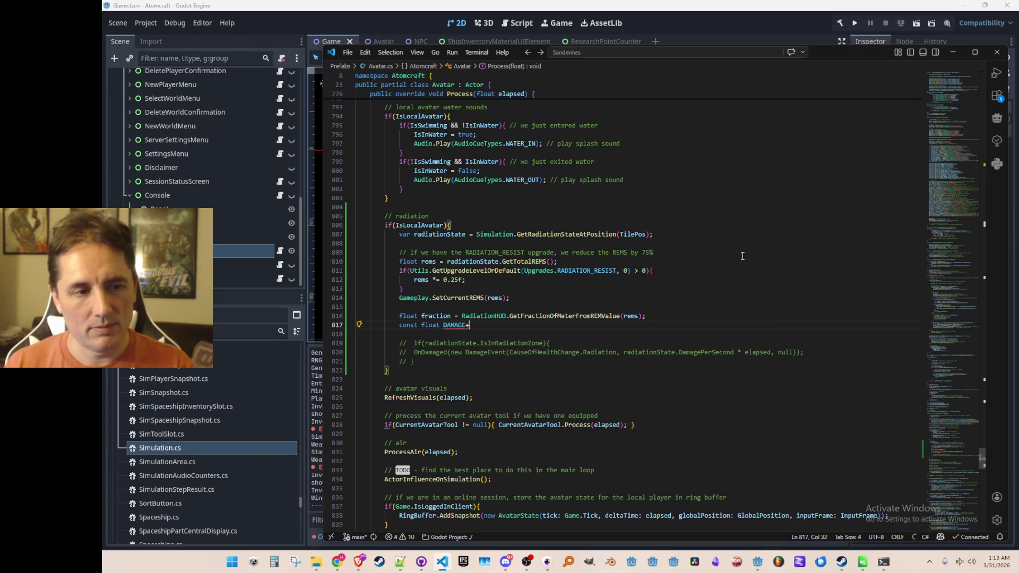
{"action": "type", "text": "AT_FULL_REMS = 10f; // damage per second at 100% REMS"}
{"action": "key", "text": "Tab"}
{"action": "key", "text": "Return"}
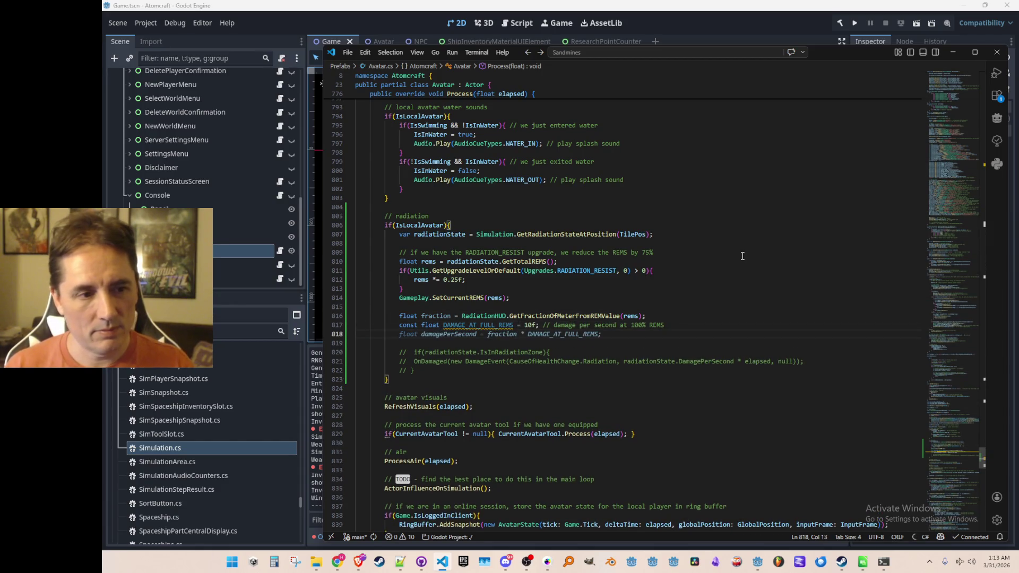
{"action": "key", "text": "Tab"}
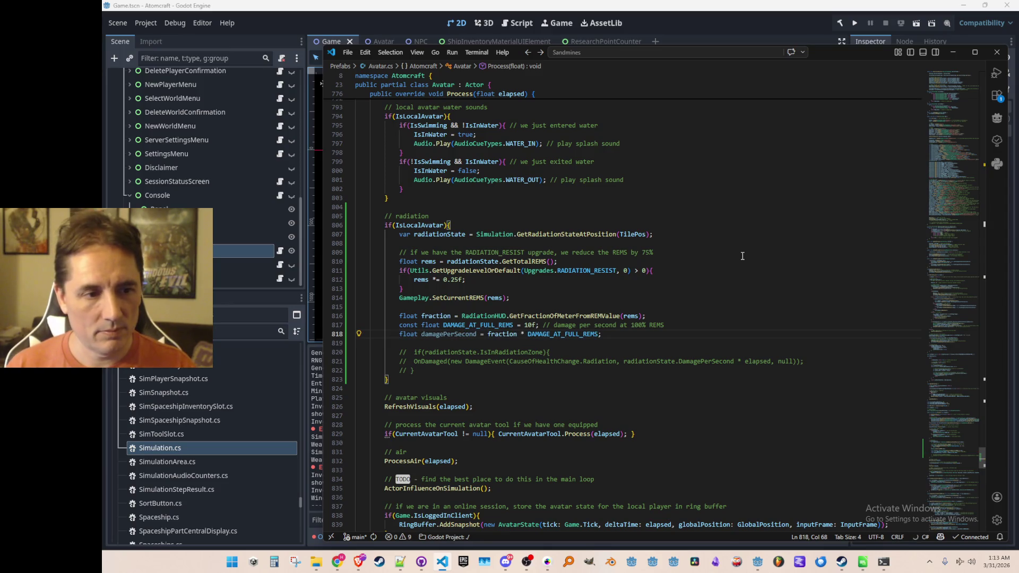
Step: Add an active OnDamaged call using damagePerSecond, then bring up CauseOfHealthChange actions
{"action": "key", "text": "Down"}
{"action": "key", "text": "Down"}
{"action": "key", "text": "Down"}
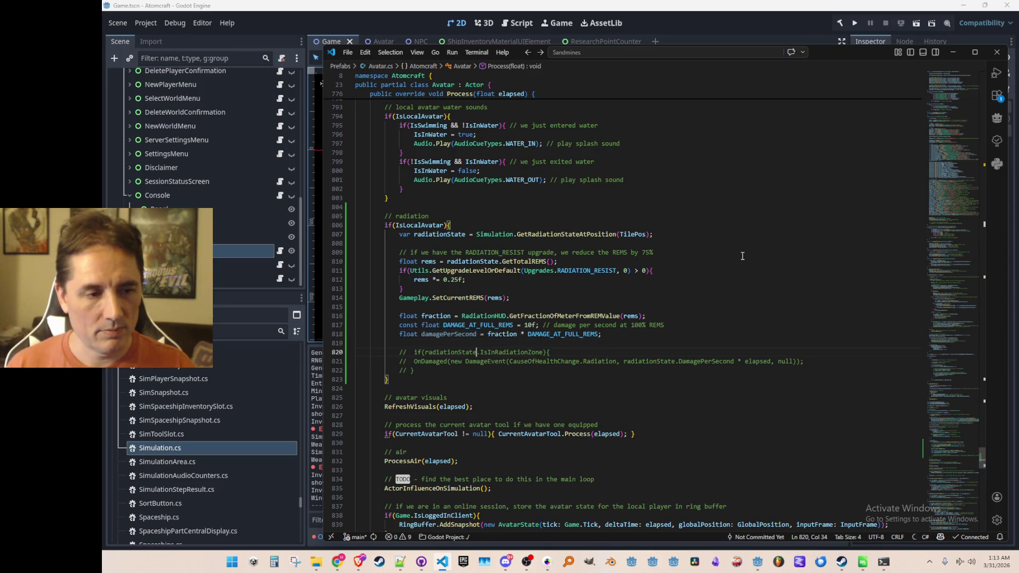
{"action": "key", "text": "ctrl+Left"}
{"action": "key", "text": "Up"}
{"action": "key", "text": "Up"}
{"action": "key", "text": "Up"}
{"action": "key", "text": "Tab"}
{"action": "key", "text": "Tab"}
{"action": "key", "text": "Tab"}
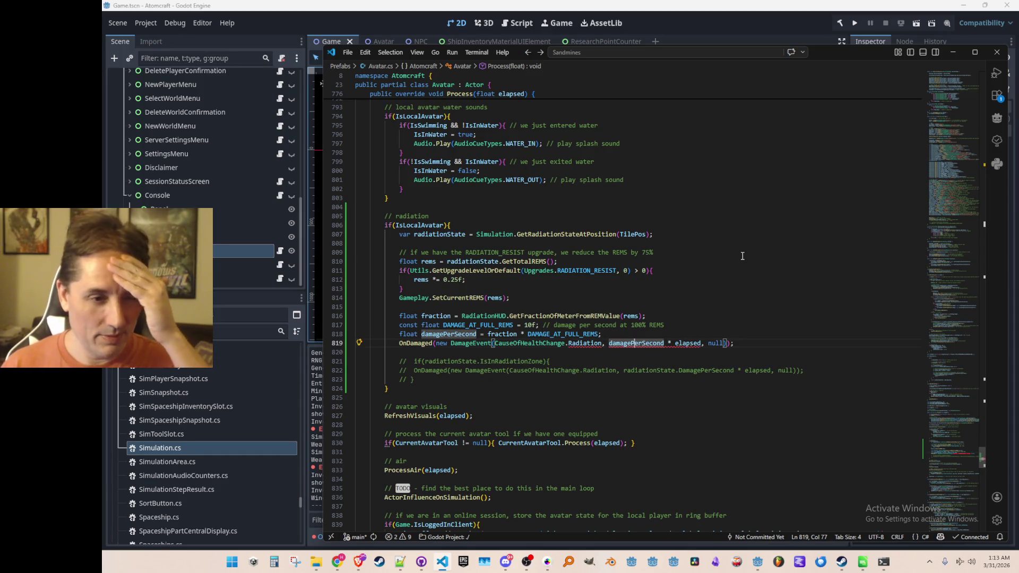
{"action": "right_click", "coordinate": [562, 345]}
Step: Add a Radiation member to the CauseOfHealthChange enum and return to the damage code
{"action": "left_click", "coordinate": [609, 232]}
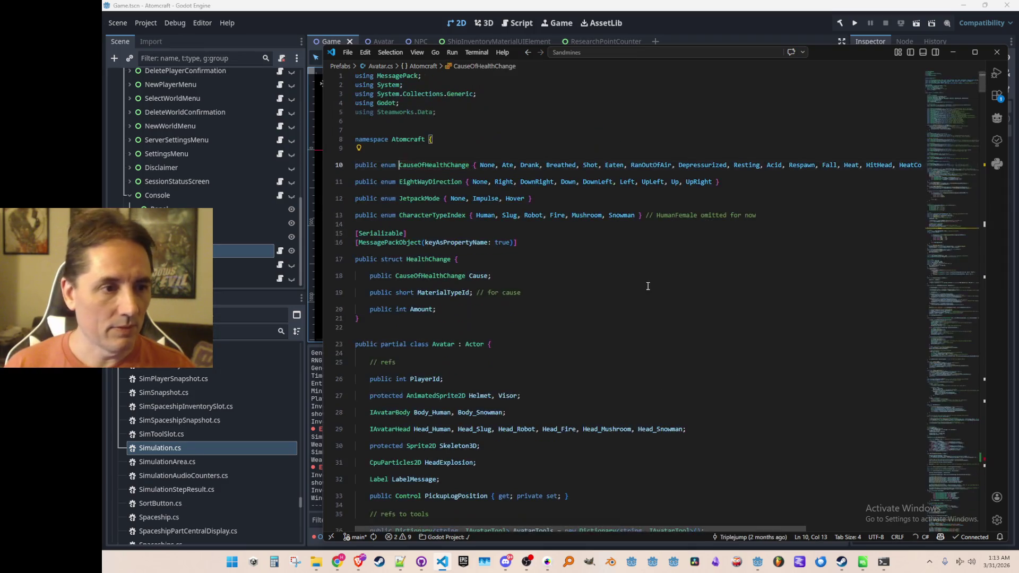
{"action": "key", "text": "End"}
{"action": "key", "text": "BackSpace"}
{"action": "type", "text": ", Rad"}
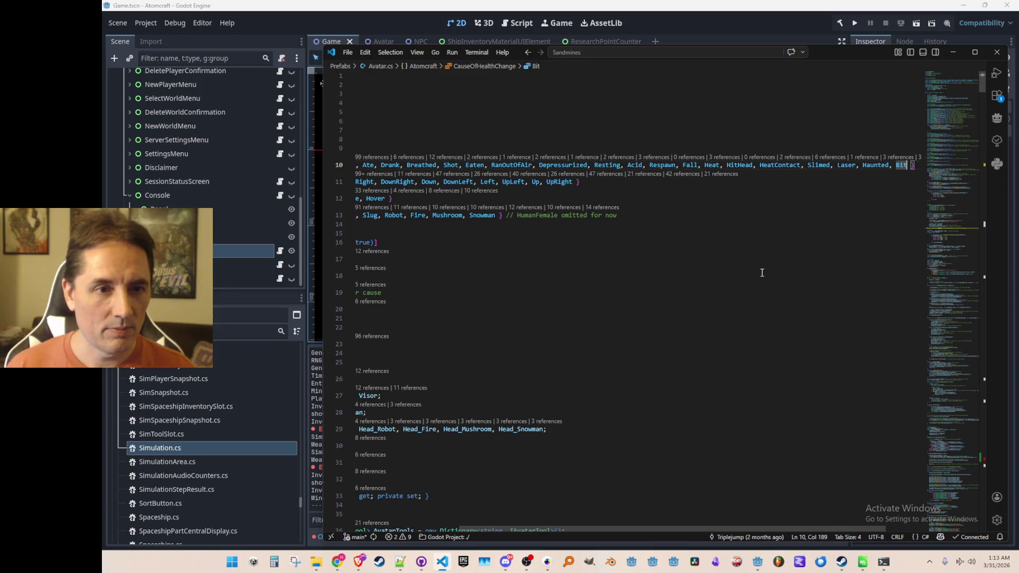
{"action": "type", "text": "iation"}
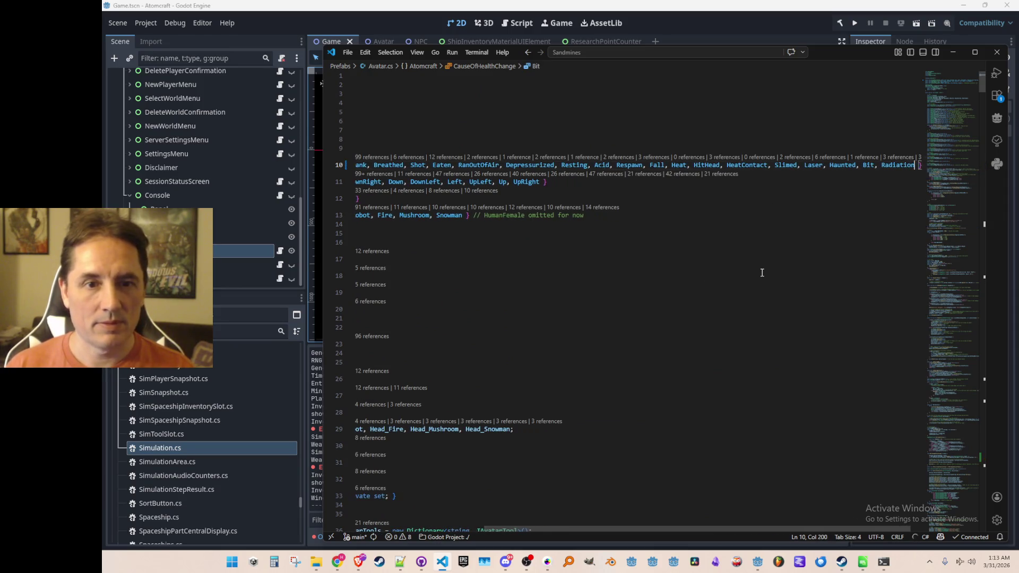
{"action": "key", "text": "alt+Left"}
{"action": "key", "text": "alt+Left"}
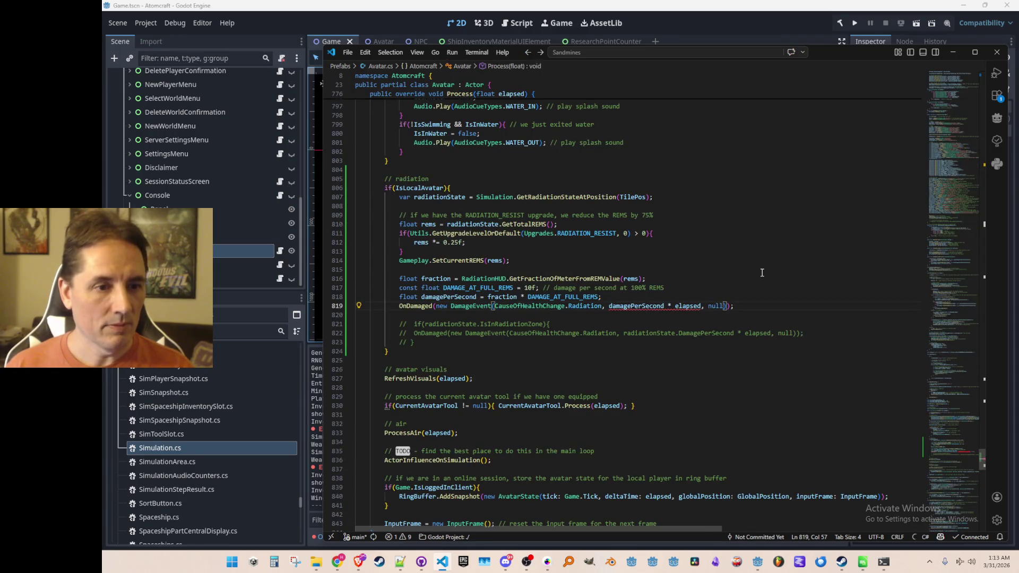
Step: Cast (damagePerSecond * elapsed) to int on line 819, then run the game project
{"action": "key", "text": "Up"}
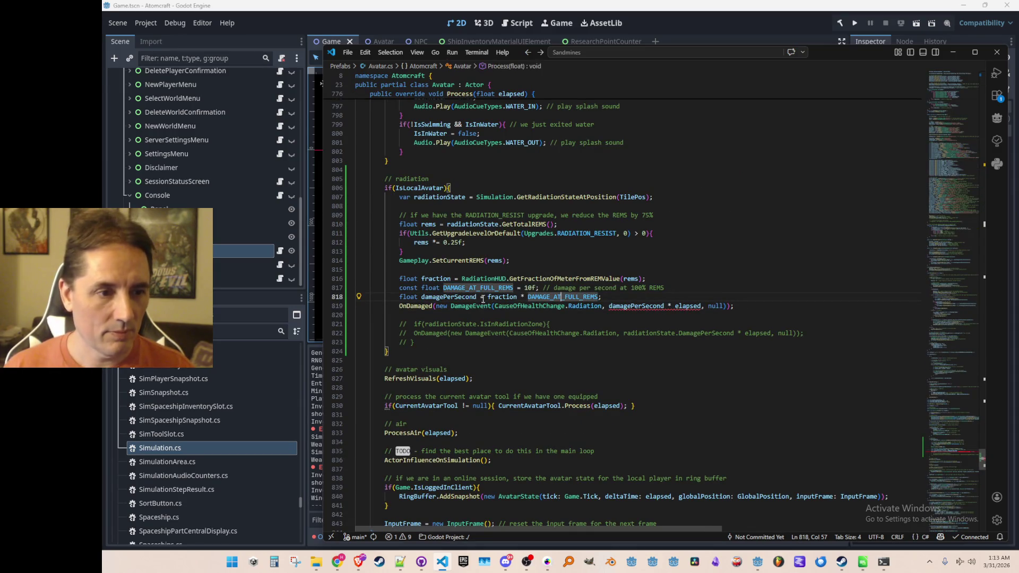
{"action": "mouse_move", "coordinate": [476, 304]}
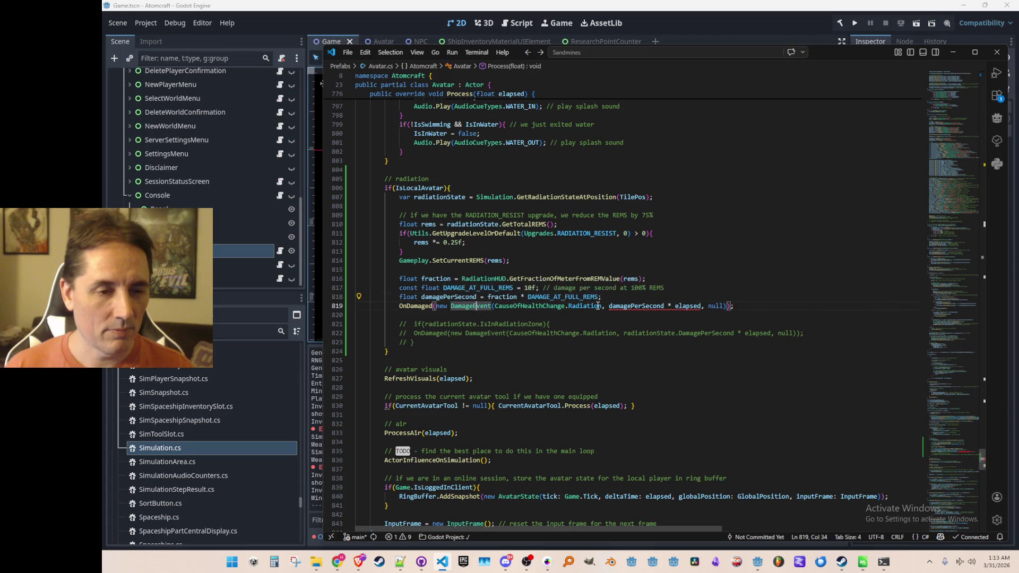
{"action": "left_click", "coordinate": [616, 306]}
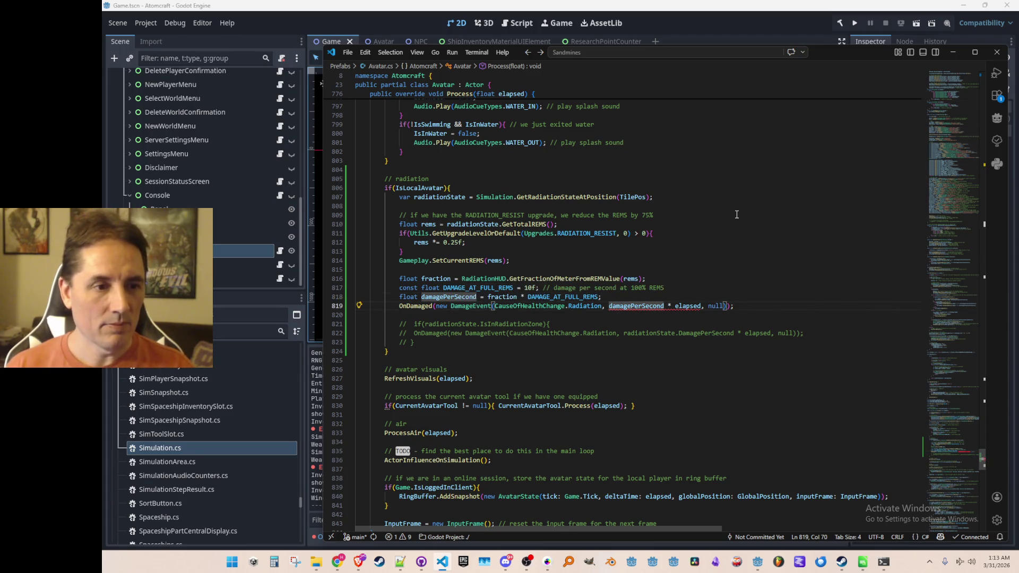
{"action": "type", "text": "(int)("}
{"action": "key", "text": "ctrl+Right"}
{"action": "key", "text": "ctrl+Right"}
{"action": "key", "text": "ctrl+Right"}
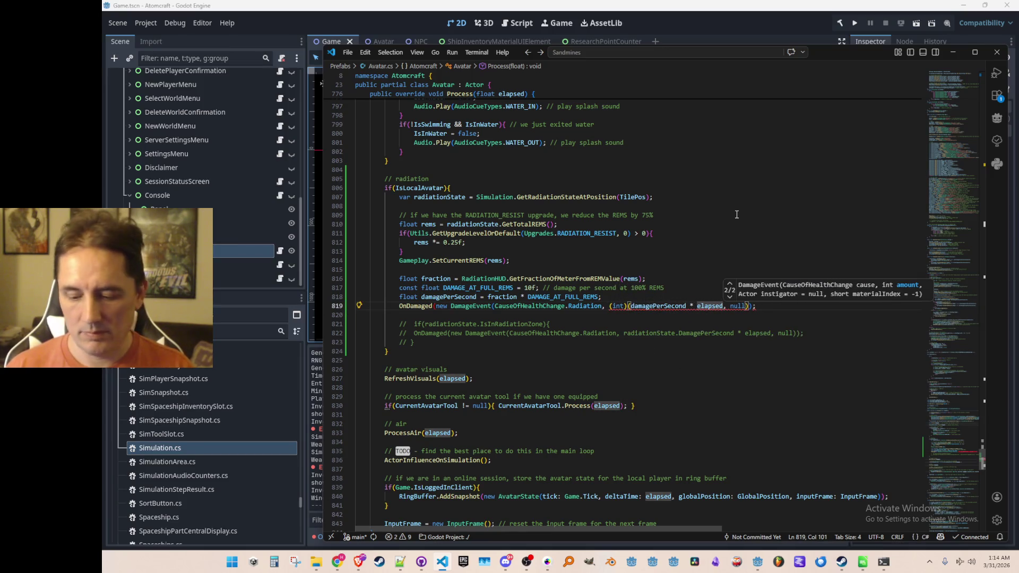
{"action": "type", "text": ")"}
{"action": "key", "text": "Escape"}
{"action": "key", "text": "Up"}
{"action": "key", "text": "Home"}
{"action": "key", "text": "Home"}
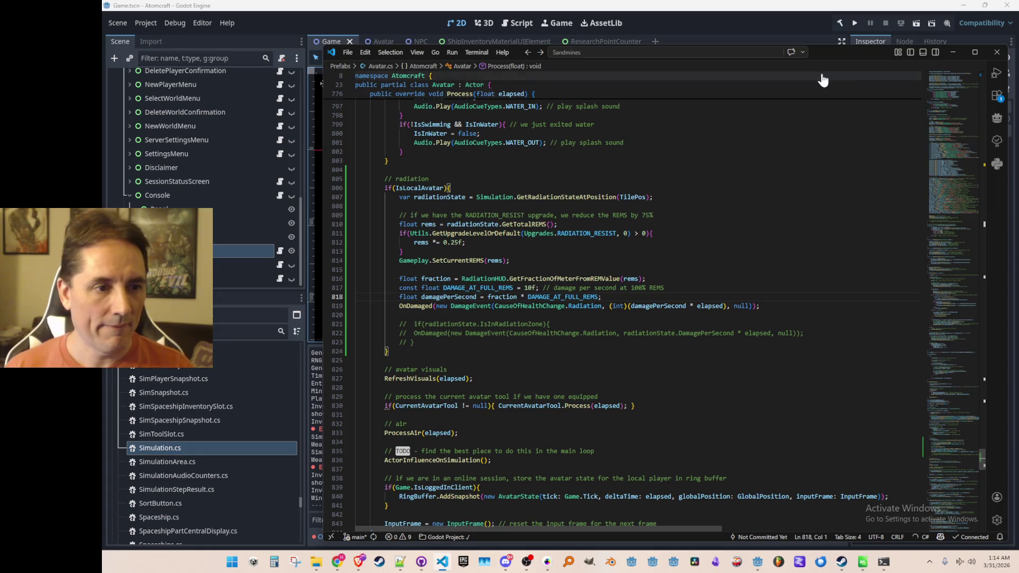
{"action": "left_click", "coordinate": [856, 24]}
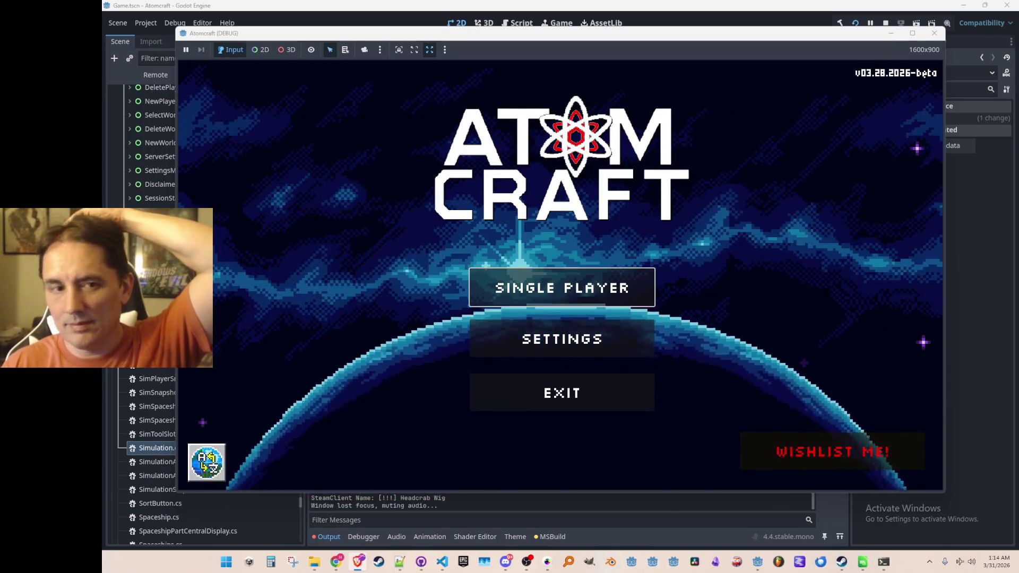
Step: Start a single-player game with the player profile in Enchanted Vista, then stop the run
{"action": "left_click", "coordinate": [555, 303]}
{"action": "scroll", "coordinate": [583, 216], "scroll_direction": "down", "scroll_amount": 2}
{"action": "left_click", "coordinate": [584, 345]}
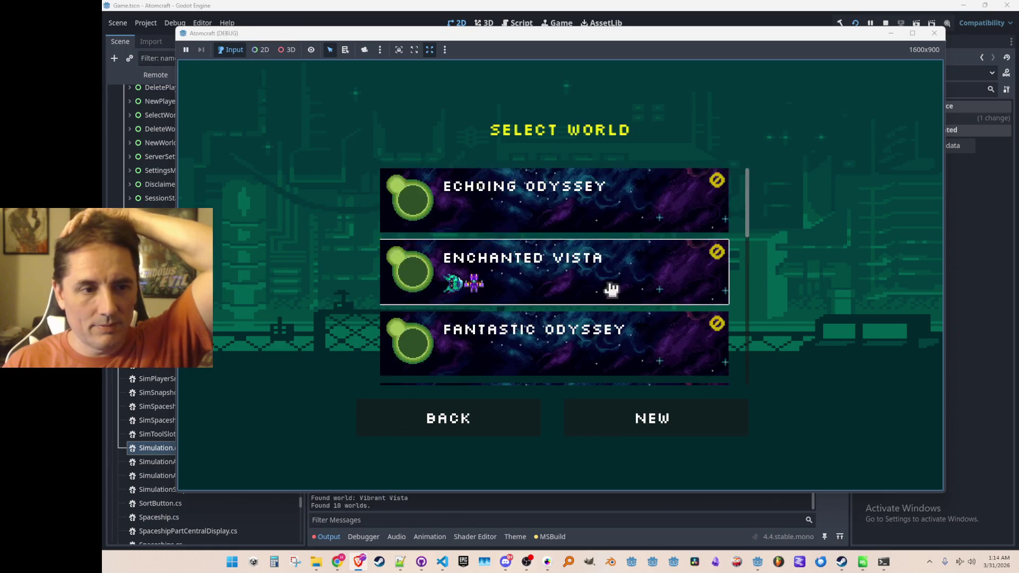
{"action": "left_click", "coordinate": [610, 289]}
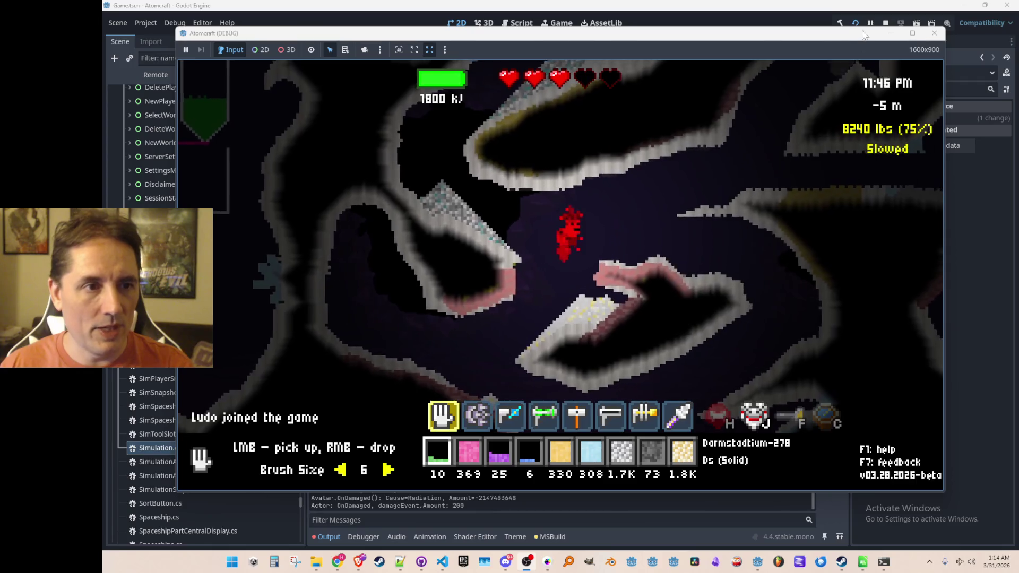
{"action": "left_click", "coordinate": [890, 24]}
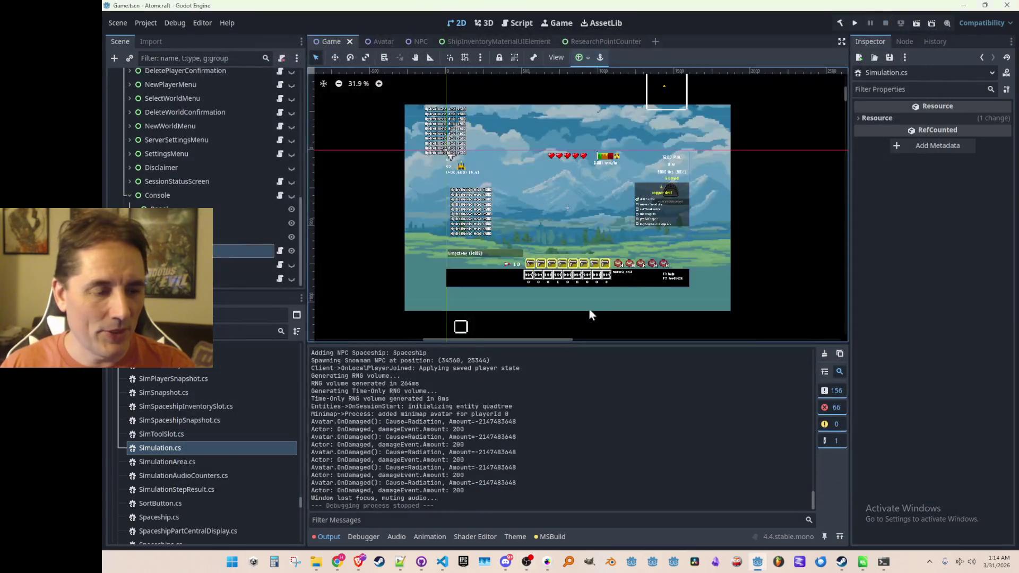
{"action": "mouse_move", "coordinate": [442, 565]}
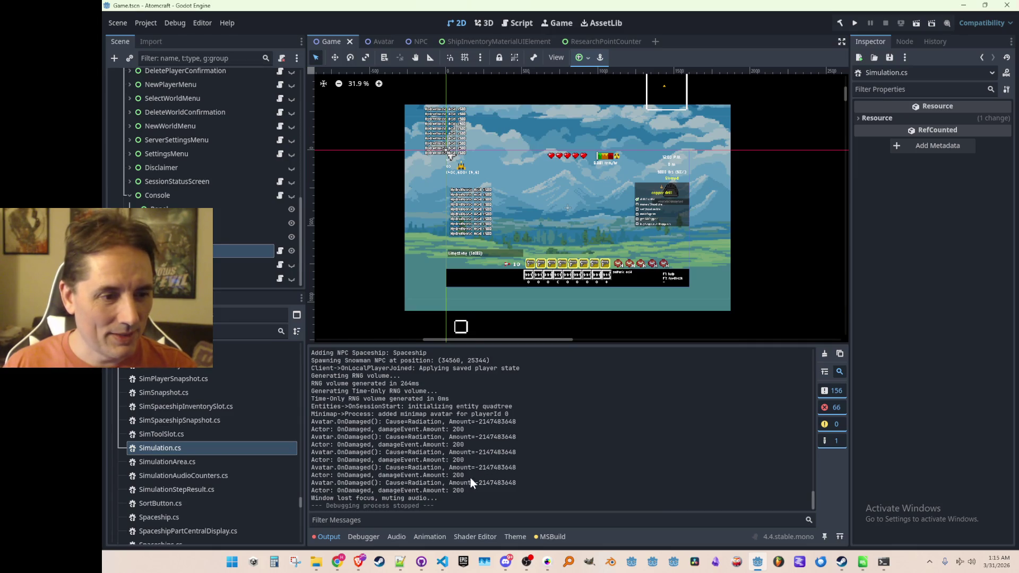
{"action": "key", "text": "alt+Tab"}
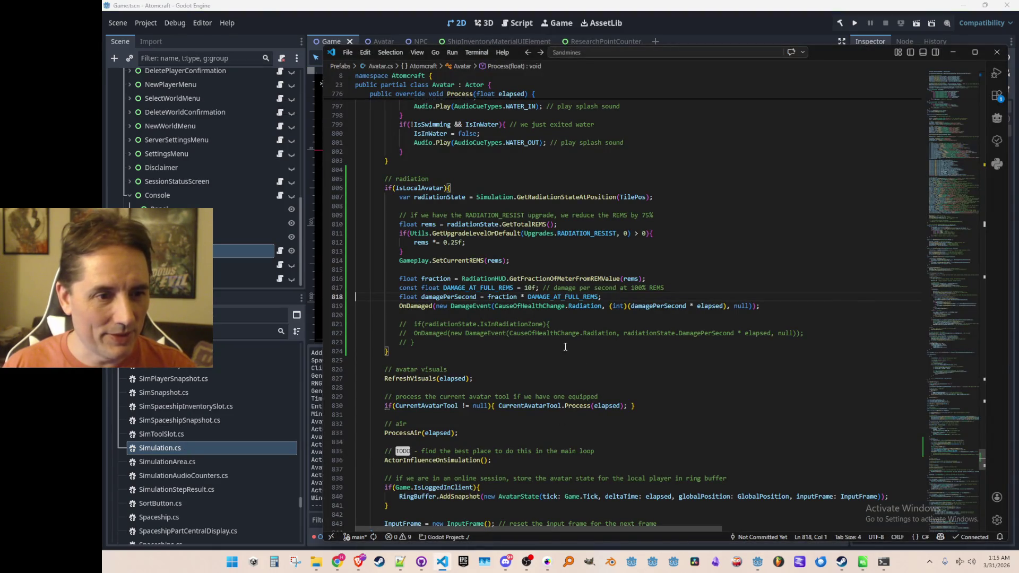
Step: Inspect DAMAGE_AT_FULL_REMS and GetFractionOfMeterFromREMValue in Avatar.cs after checking Godot
{"action": "mouse_move", "coordinate": [554, 300]}
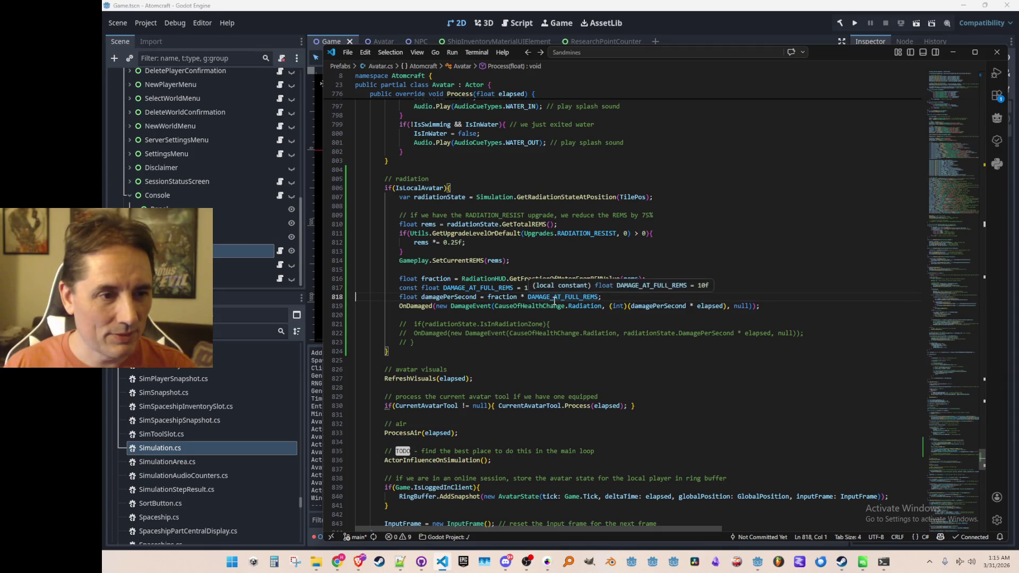
{"action": "key", "text": "alt+Tab"}
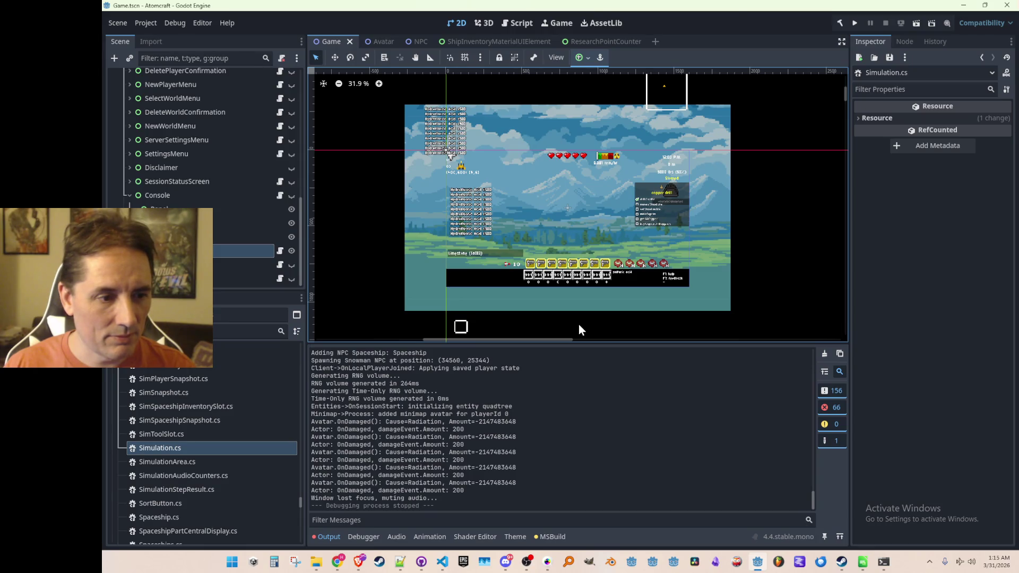
{"action": "key", "text": "alt+Tab"}
{"action": "left_click", "coordinate": [703, 334]}
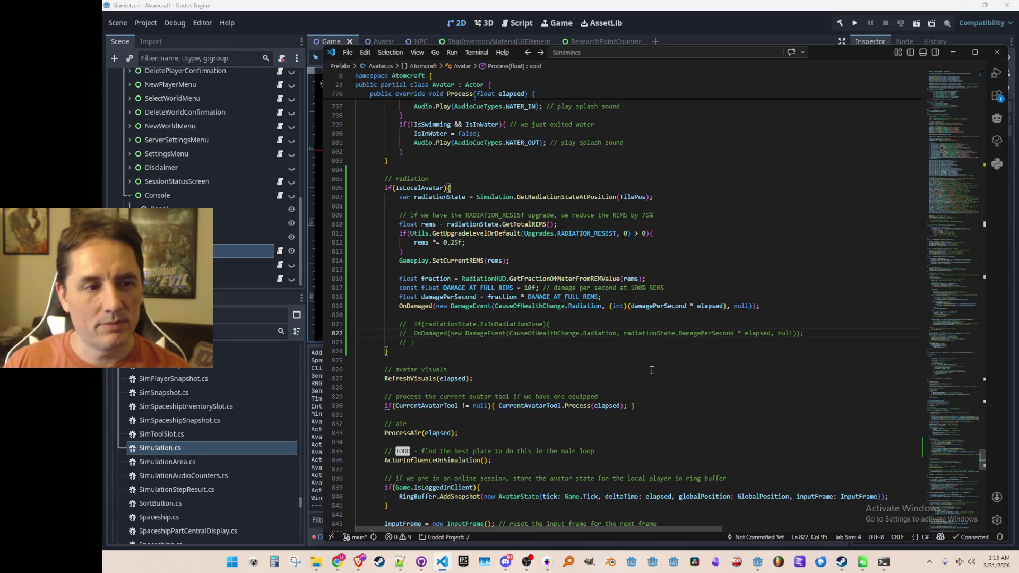
{"action": "left_click", "coordinate": [565, 298]}
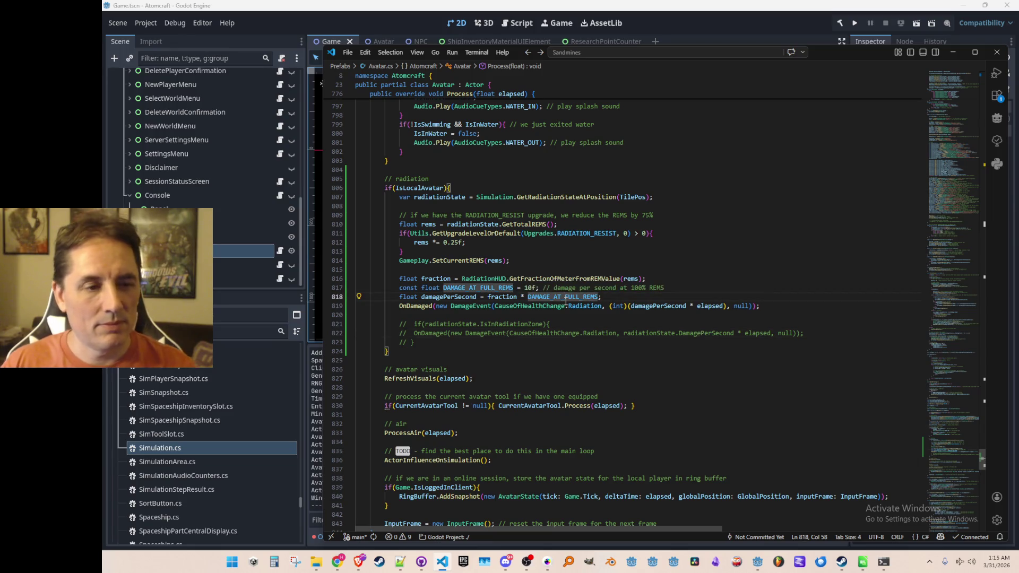
{"action": "left_click", "coordinate": [553, 278]}
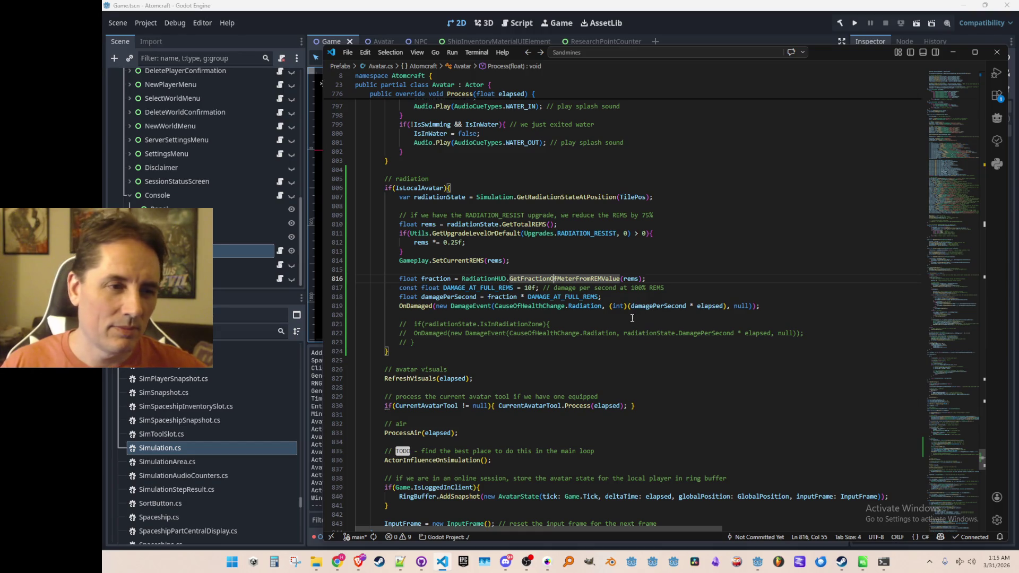
{"action": "mouse_move", "coordinate": [632, 278]}
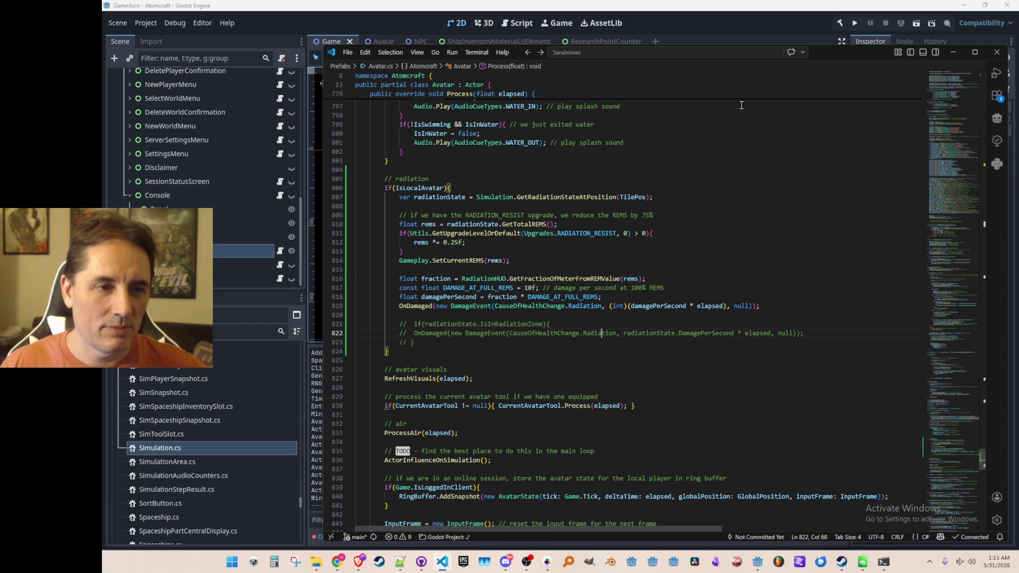
Step: Glance at the Godot editor again, then return to line 818 of Avatar.cs
{"action": "left_click", "coordinate": [740, 16]}
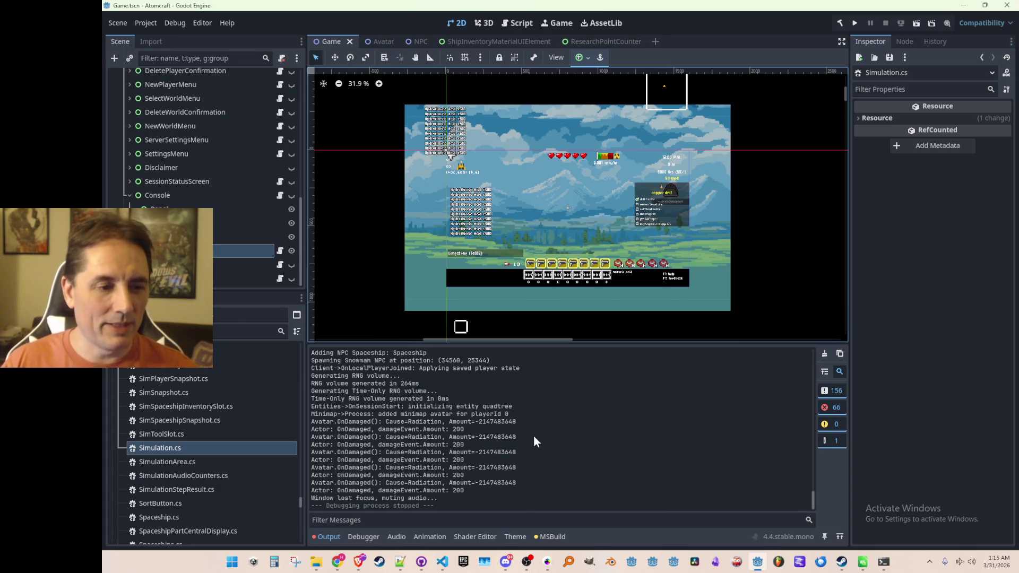
{"action": "key", "text": "alt+Tab"}
{"action": "left_click", "coordinate": [686, 321]}
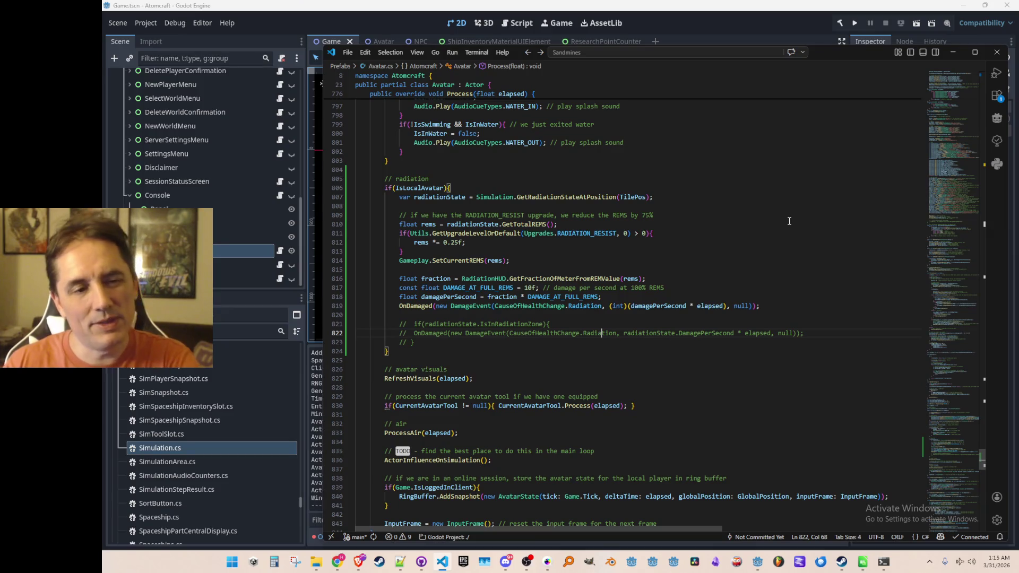
{"action": "key", "text": "Up"}
{"action": "key", "text": "Up"}
{"action": "key", "text": "Up"}
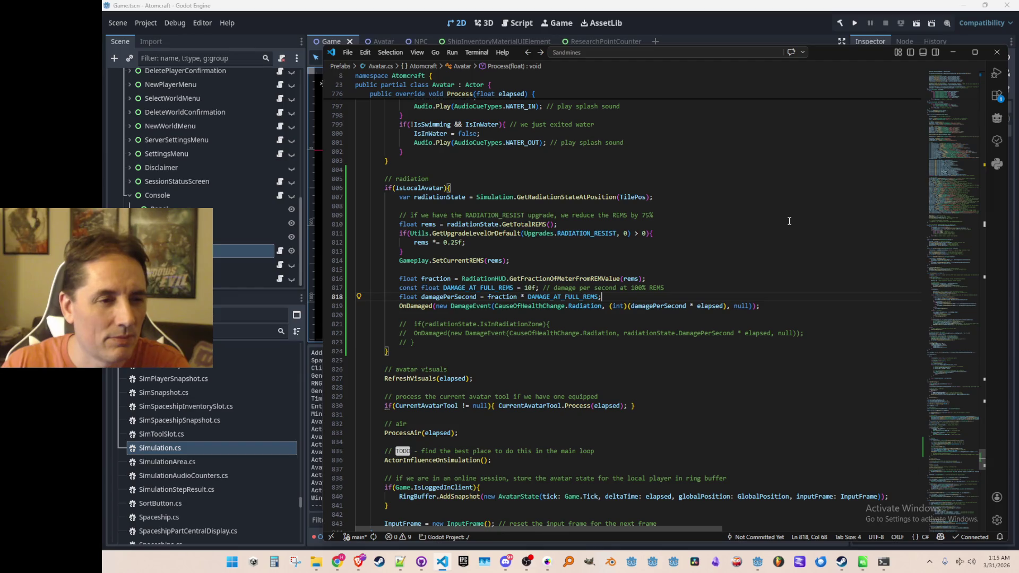
Step: Wrap the three damage lines in an if(fraction > 0f){ … } block
{"action": "key", "text": "Home"}
{"action": "key", "text": "Up"}
{"action": "key", "text": "Up"}
{"action": "key", "text": "ctrl+Right"}
{"action": "key", "text": "ctrl+Right"}
{"action": "key", "text": "ctrl+shift+Left"}
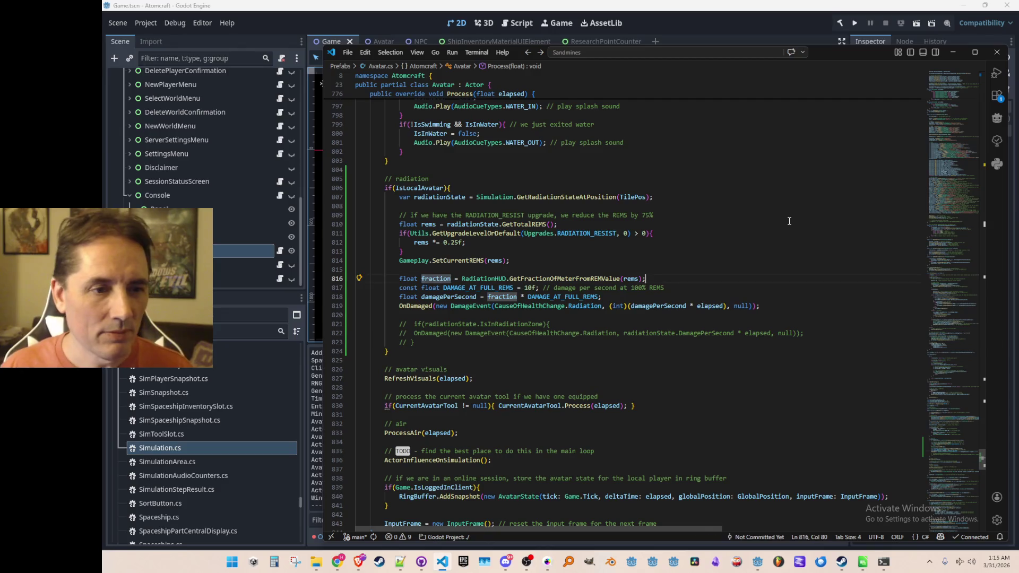
{"action": "key", "text": "End"}
{"action": "key", "text": "Return"}
{"action": "type", "text": "if(fraction "}
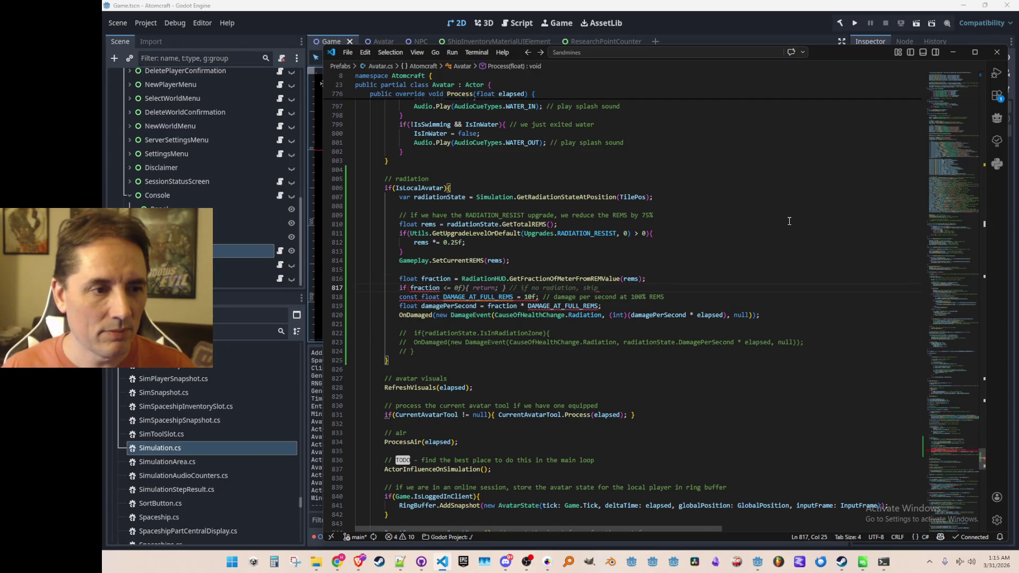
{"action": "type", "text": ">"}
{"action": "key", "text": "Tab"}
{"action": "key", "text": "Down"}
{"action": "key", "text": "Down"}
{"action": "key", "text": "Down"}
{"action": "key", "text": "End"}
{"action": "key", "text": "Return"}
{"action": "type", "text": "}"}
{"action": "key", "text": "shift+Up"}
{"action": "key", "text": "shift+Up"}
{"action": "key", "text": "shift+Up"}
{"action": "key", "text": "Tab"}
Step: Delete the old commented-out radiation code, add a // radiation damage comment, and run the game
{"action": "key", "text": "Down"}
{"action": "key", "text": "Down"}
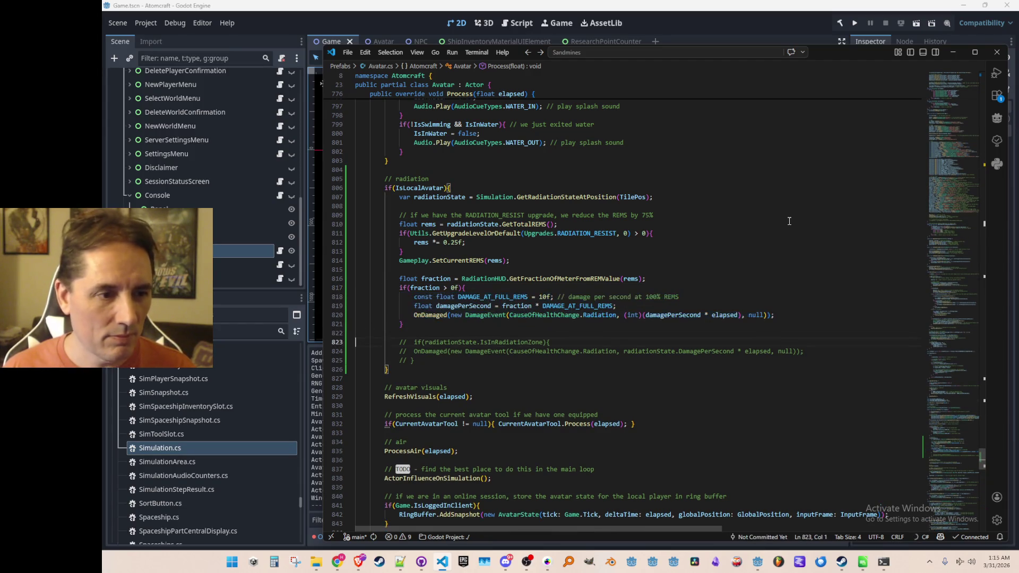
{"action": "key", "text": "shift+Down"}
{"action": "key", "text": "shift+Down"}
{"action": "key", "text": "shift+Down"}
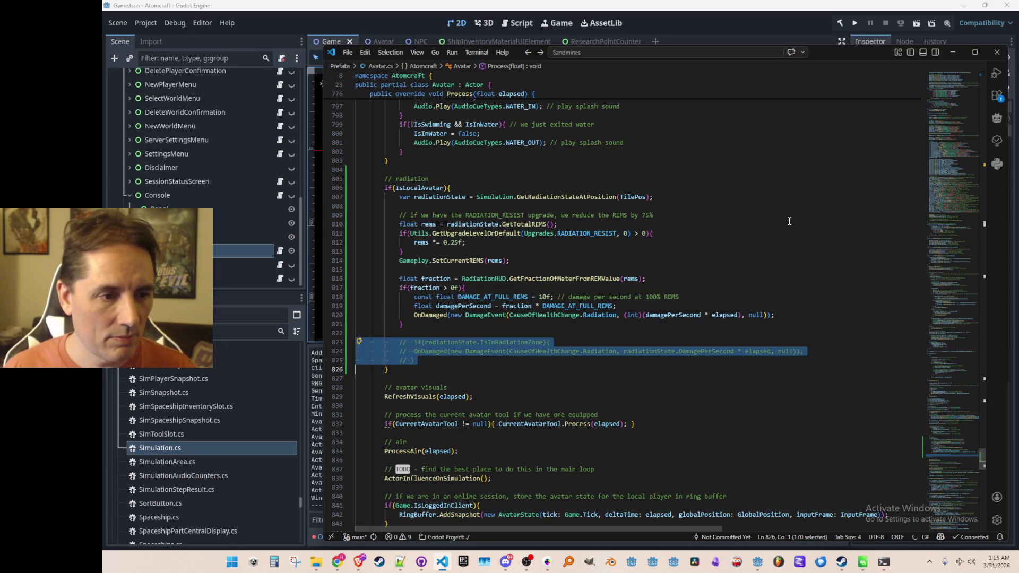
{"action": "key", "text": "Delete"}
{"action": "key", "text": "BackSpace"}
{"action": "key", "text": "Up"}
{"action": "key", "text": "Up"}
{"action": "key", "text": "Up"}
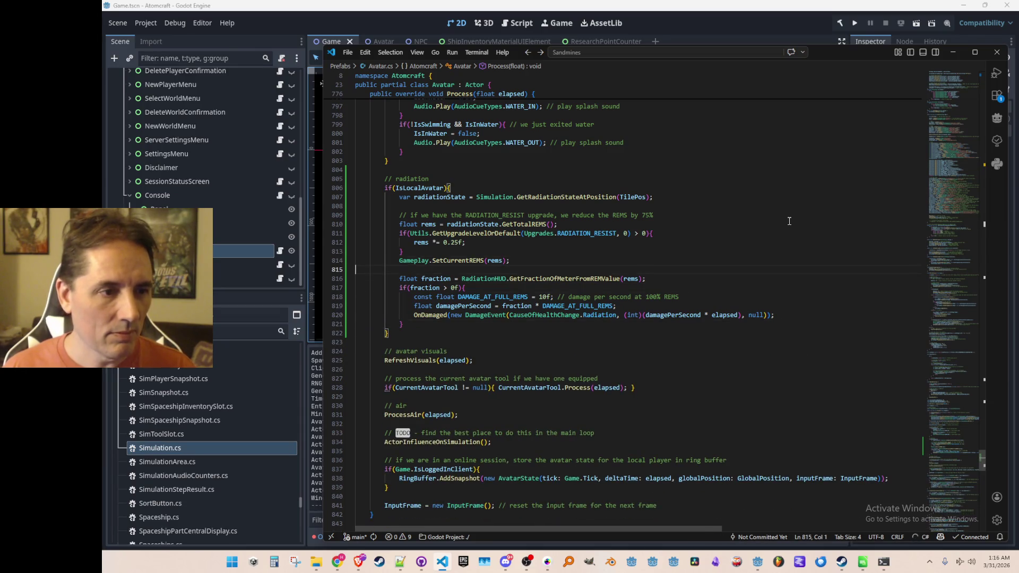
{"action": "key", "text": "Return"}
{"action": "type", "text": "// radiation damage"}
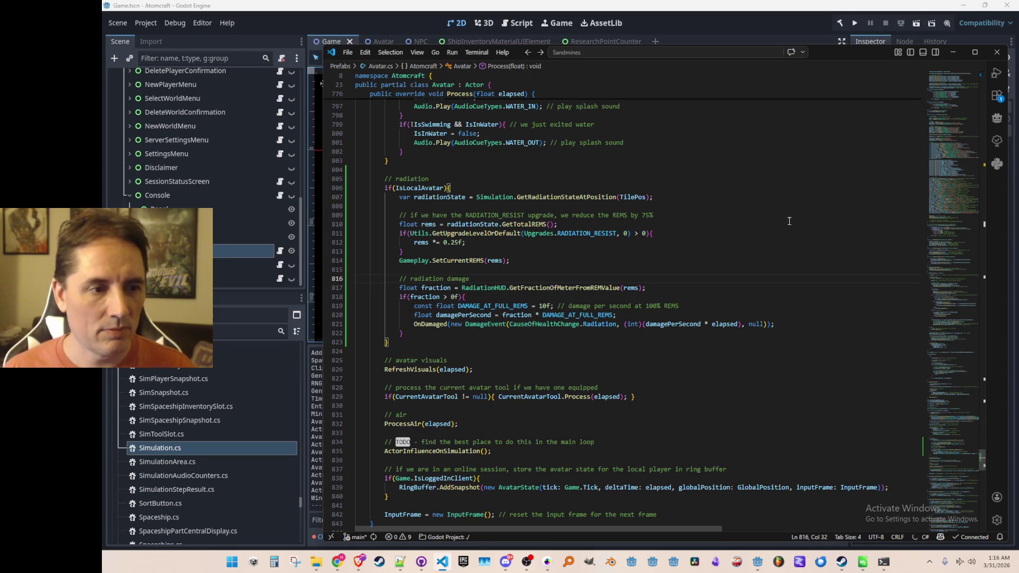
{"action": "left_click", "coordinate": [855, 23]}
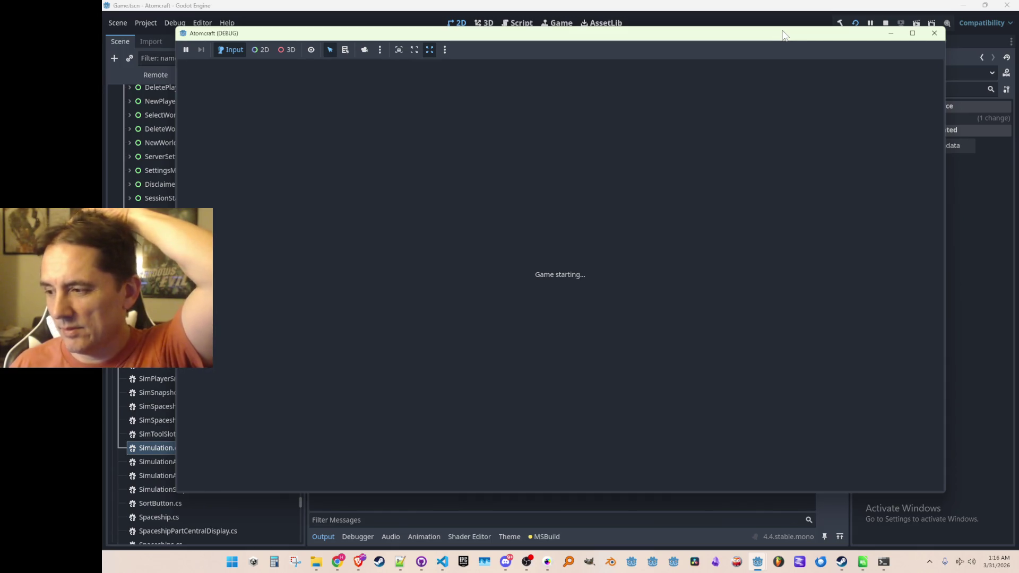
Step: Start Single Player with the player profile to reach the world list and pick Enchanted Vista
{"action": "left_click", "coordinate": [935, 33]}
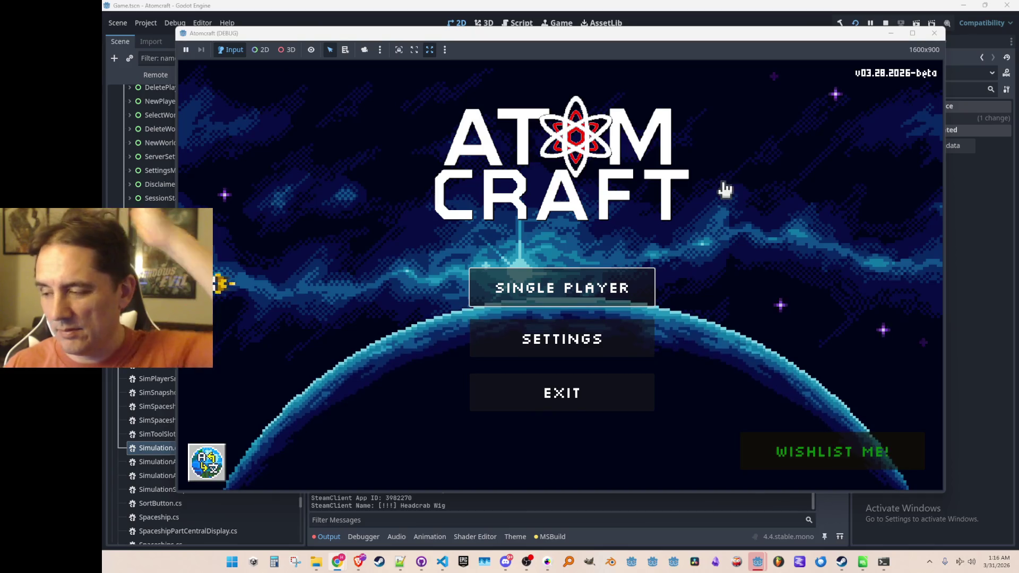
{"action": "left_click", "coordinate": [582, 276]}
{"action": "scroll", "coordinate": [553, 262], "scroll_direction": "down", "scroll_amount": 3}
{"action": "left_click", "coordinate": [528, 313]}
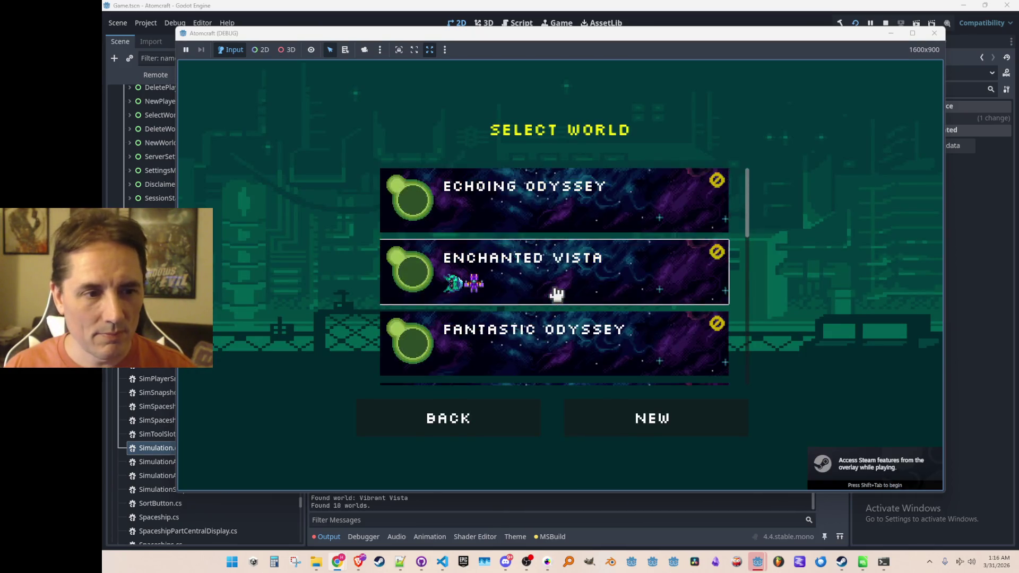
{"action": "left_click", "coordinate": [552, 291]}
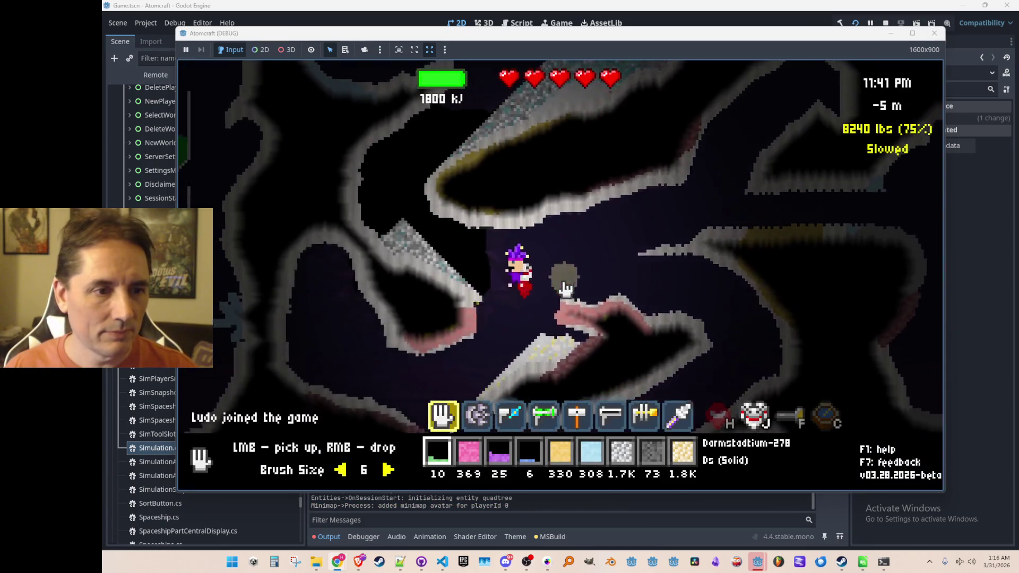
Step: Run the 'free' console command and browse the SUIT upgrades in the inventory shop
{"action": "key", "text": "Return"}
{"action": "type", "text": "free"}
{"action": "key", "text": "Return"}
{"action": "key", "text": "i"}
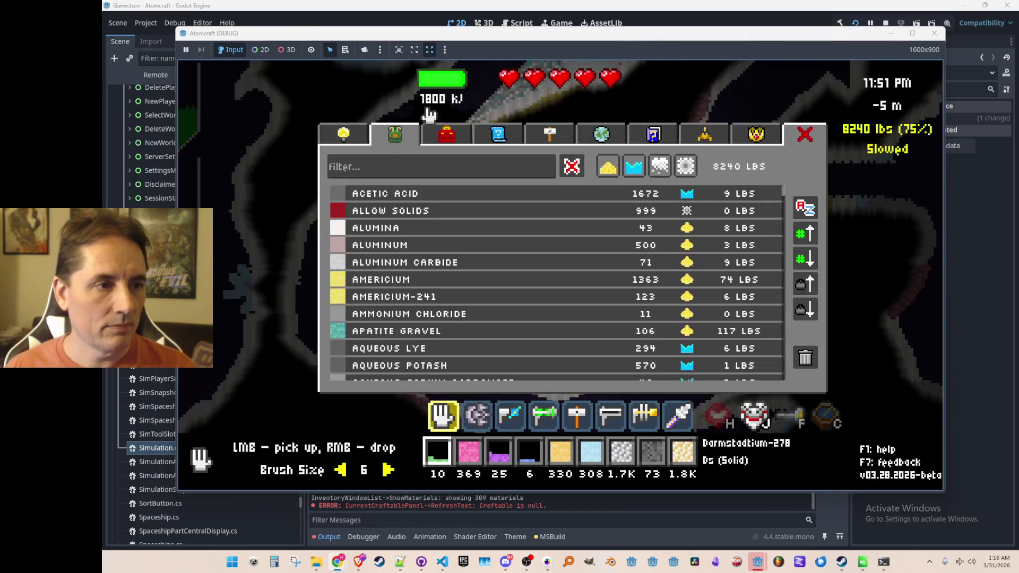
{"action": "left_click", "coordinate": [355, 137]}
{"action": "scroll", "coordinate": [489, 255], "scroll_direction": "down", "scroll_amount": 5}
{"action": "left_click", "coordinate": [531, 169]}
{"action": "scroll", "coordinate": [568, 271], "scroll_direction": "down", "scroll_amount": 5}
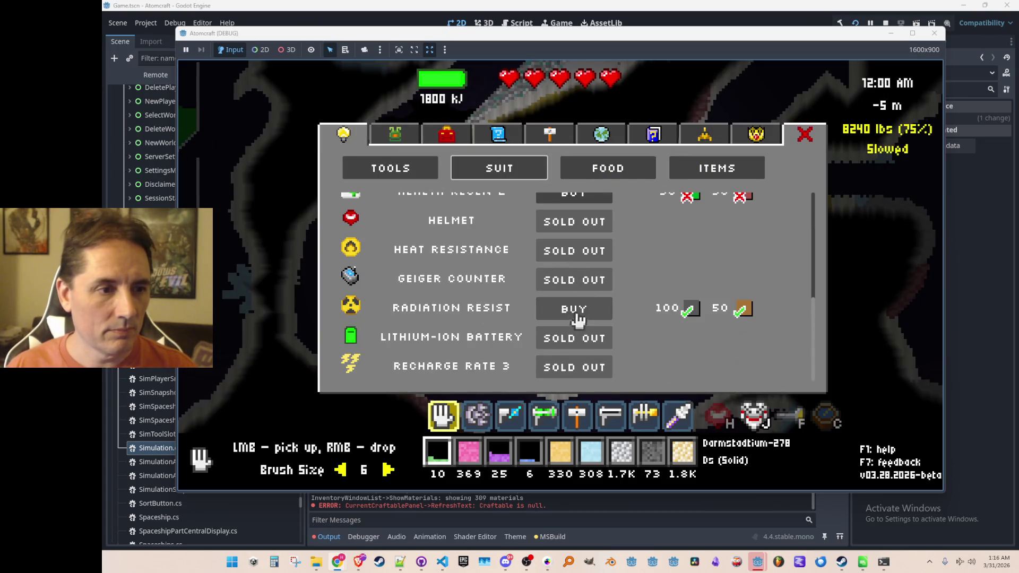
{"action": "key", "text": "i"}
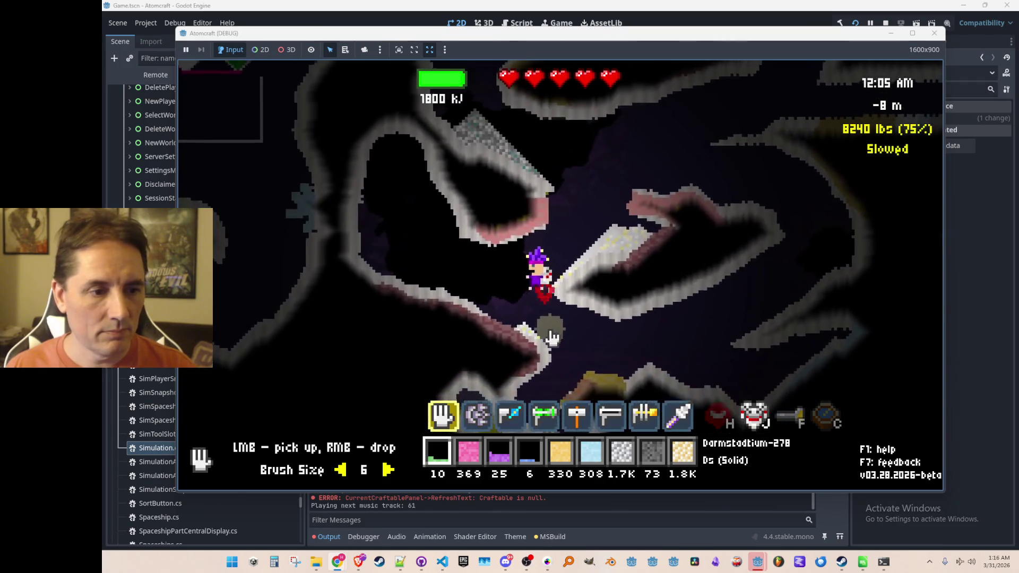
Step: Drop a pile of Oganesson-294 near the character and collect the grains back to 322
{"action": "key", "text": "5"}
{"action": "right_click", "coordinate": [489, 250]}
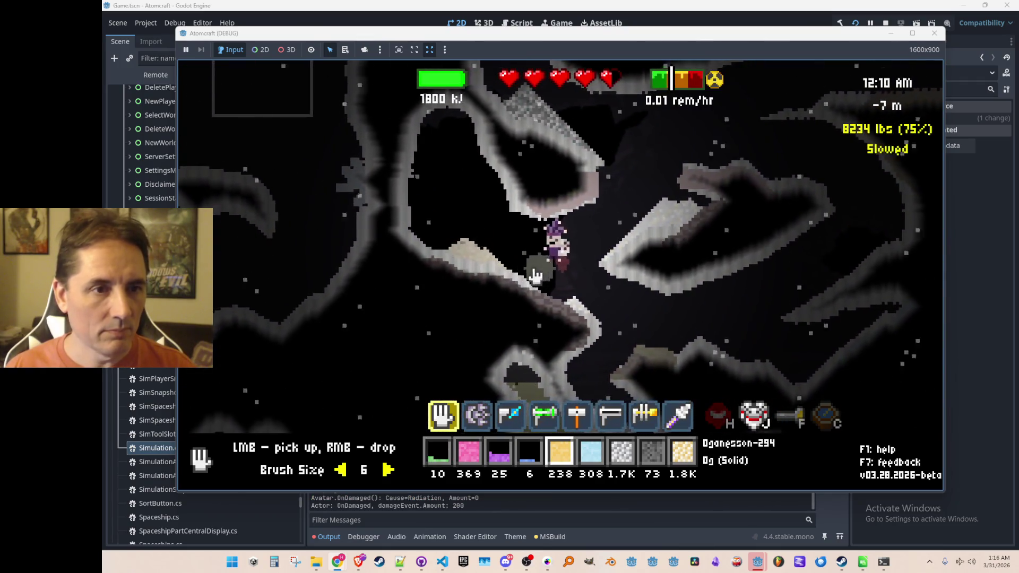
{"action": "mouse_move", "coordinate": [531, 277]}
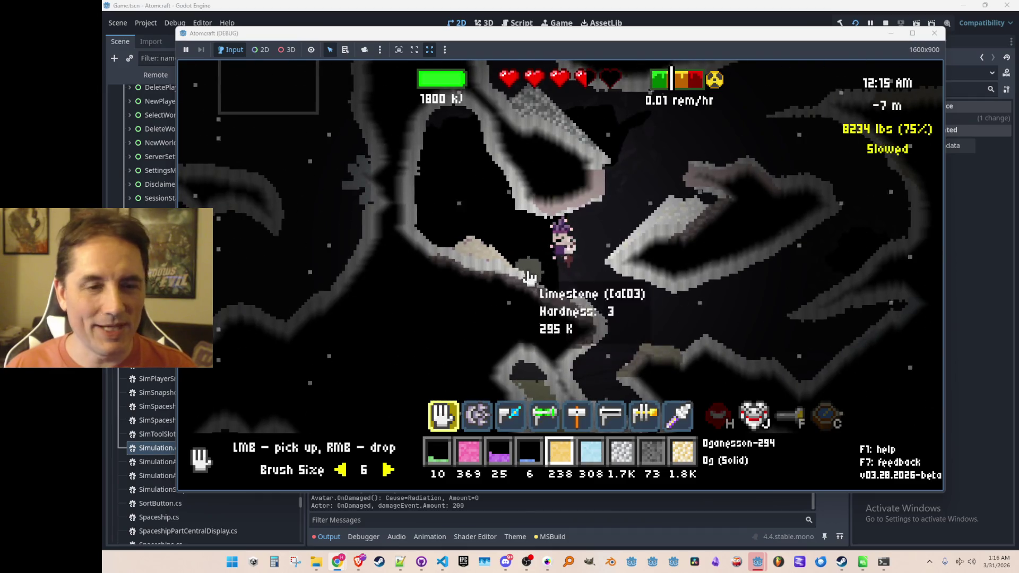
{"action": "left_click", "coordinate": [467, 258]}
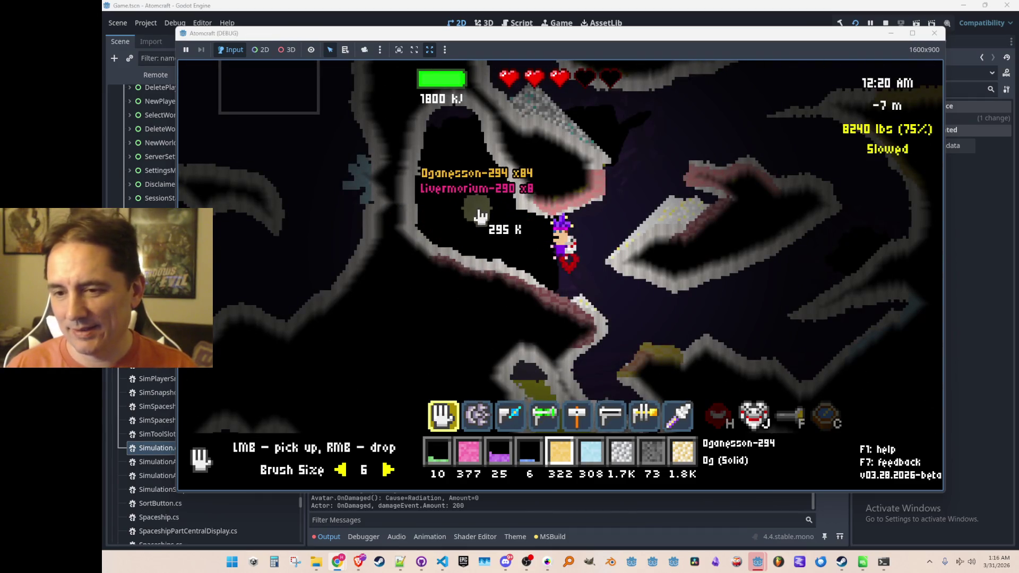
{"action": "left_click", "coordinate": [451, 243]}
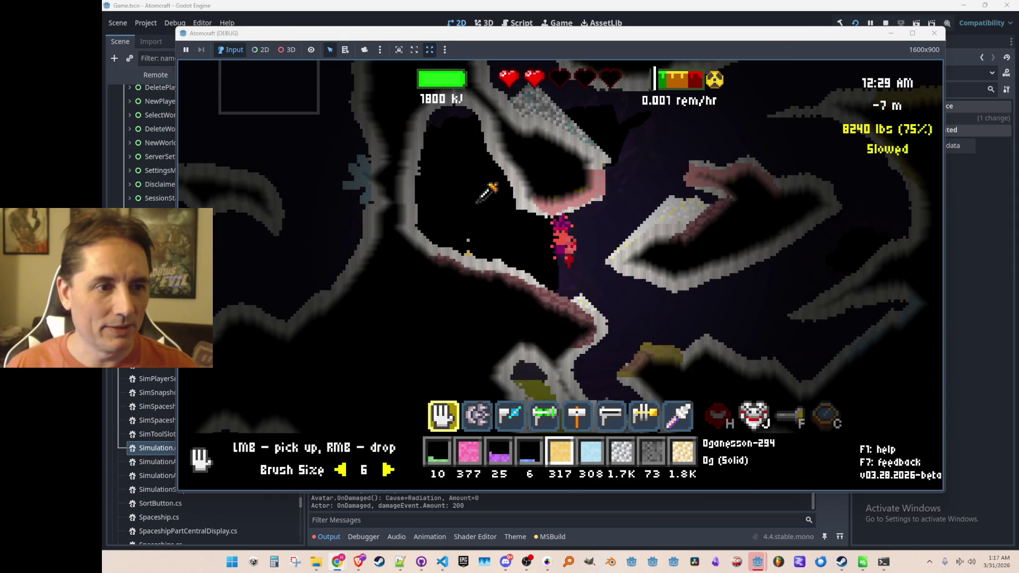
{"action": "left_click", "coordinate": [467, 258]}
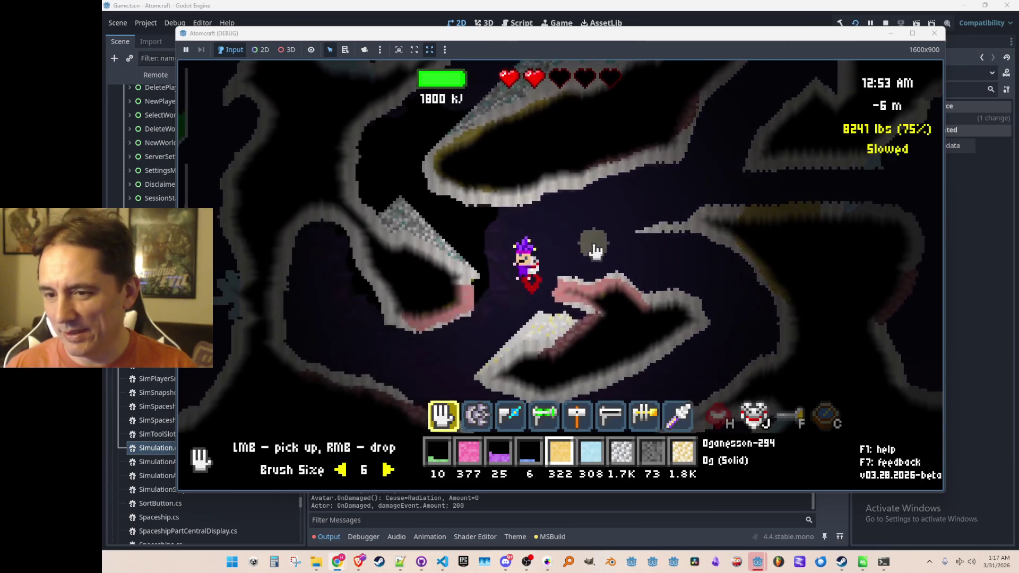
Step: Take the berries from the inventory and eat them to restore a heart
{"action": "key", "text": "i"}
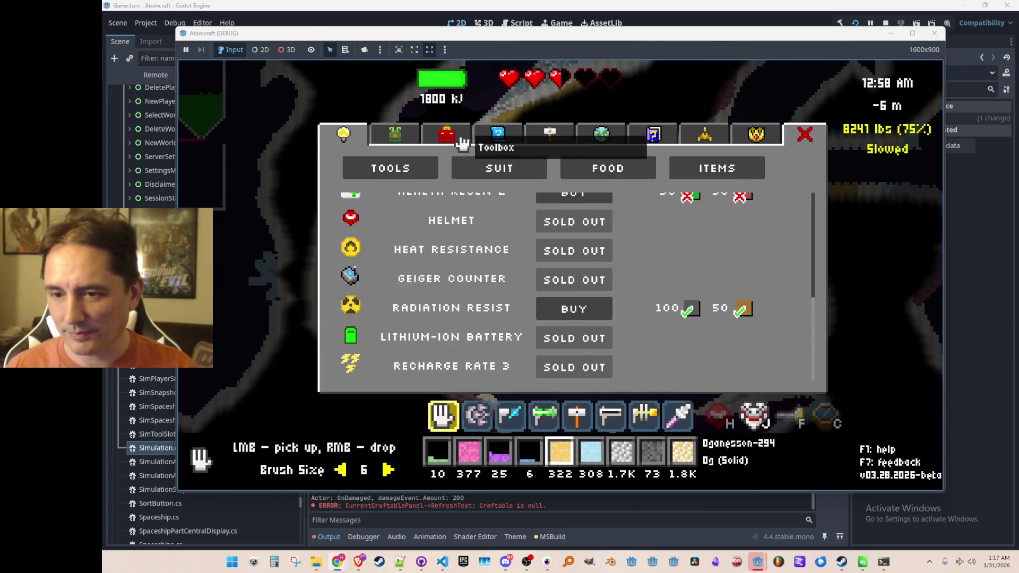
{"action": "left_click", "coordinate": [464, 139]}
{"action": "left_click", "coordinate": [741, 273]}
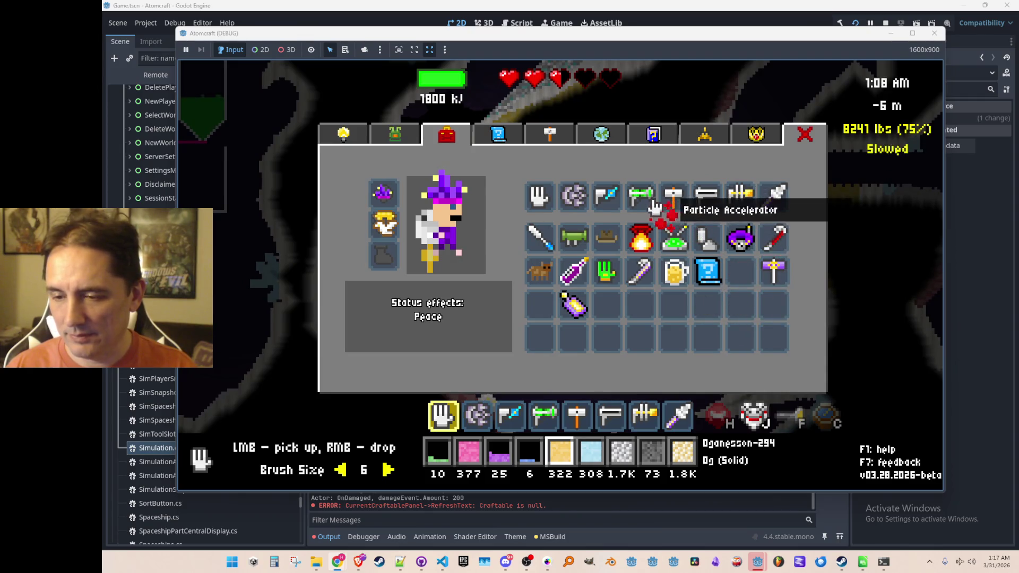
{"action": "key", "text": "i"}
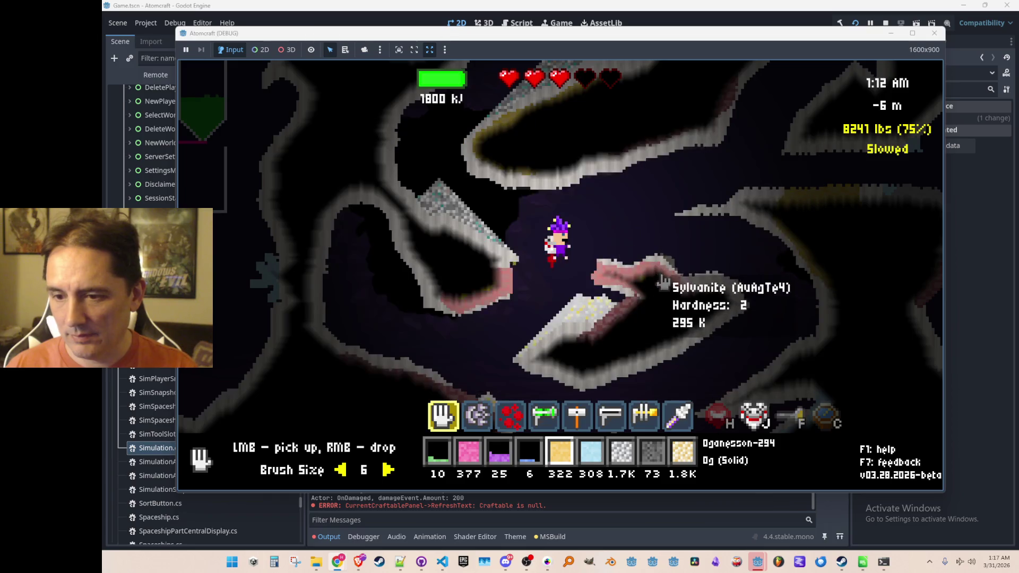
{"action": "key", "text": "3"}
{"action": "left_click", "coordinate": [642, 232]}
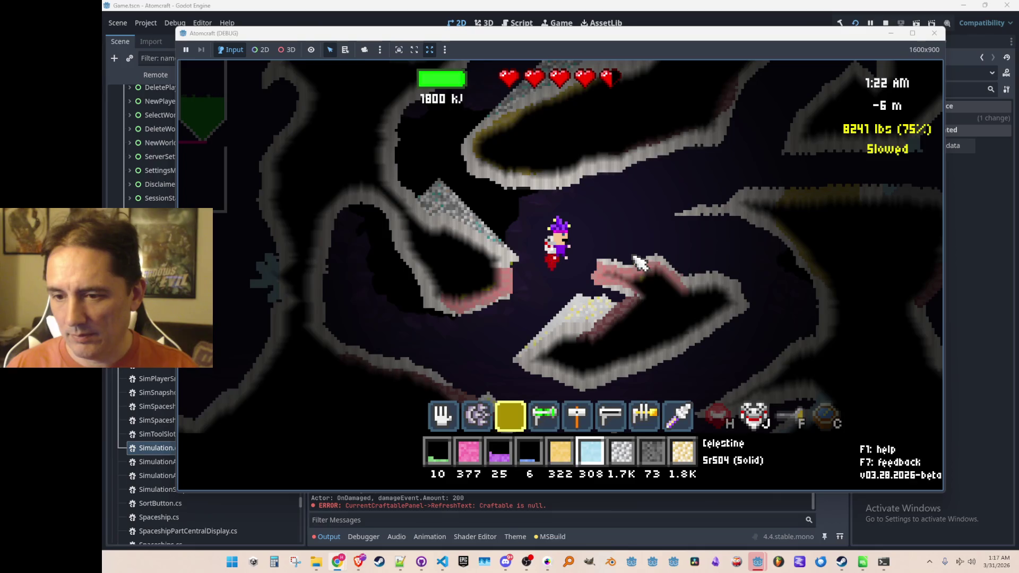
Step: Equip the green gun, move up-left, and buy Radiation Resist in the upgrades shop
{"action": "key", "text": "4"}
{"action": "key", "text": "a"}
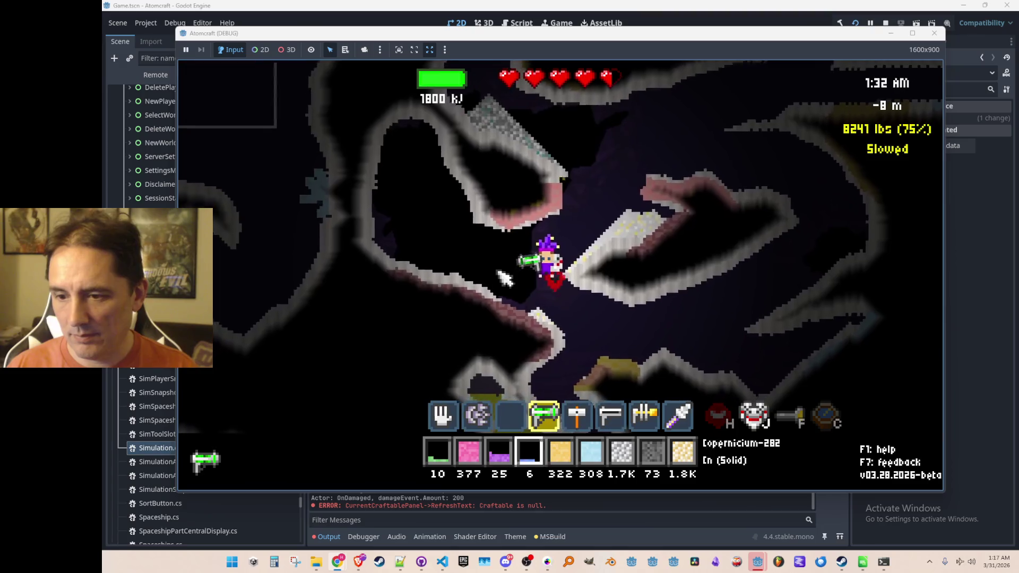
{"action": "key", "text": "w"}
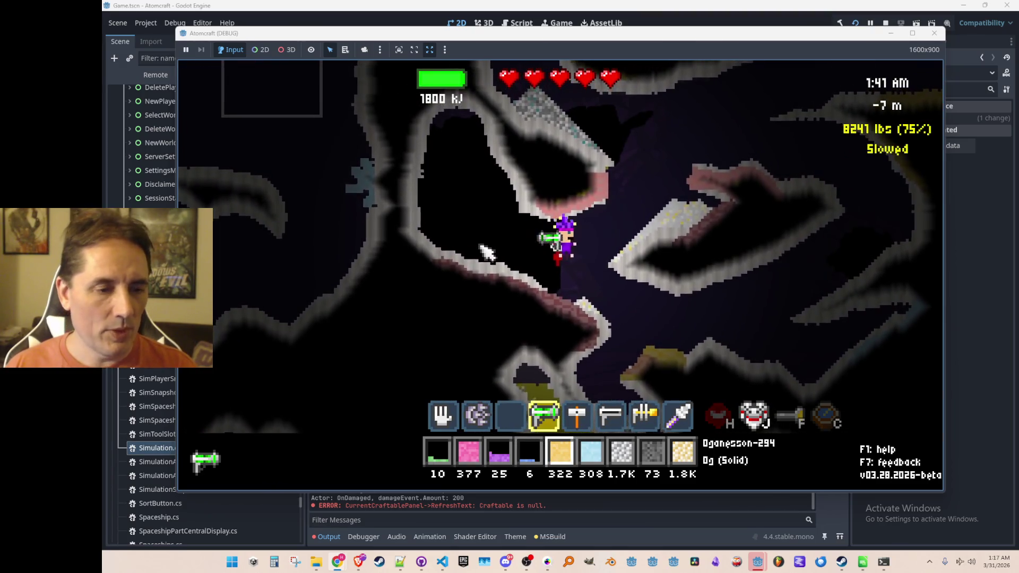
{"action": "key", "text": "i"}
{"action": "left_click", "coordinate": [405, 137]}
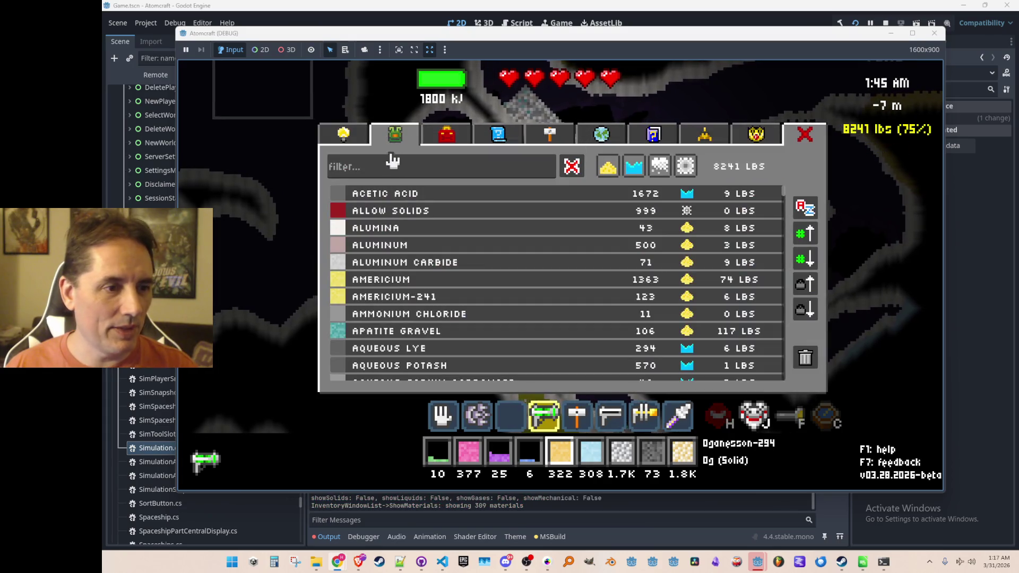
{"action": "left_click", "coordinate": [353, 139]}
{"action": "left_click", "coordinate": [550, 316]}
{"action": "key", "text": "i"}
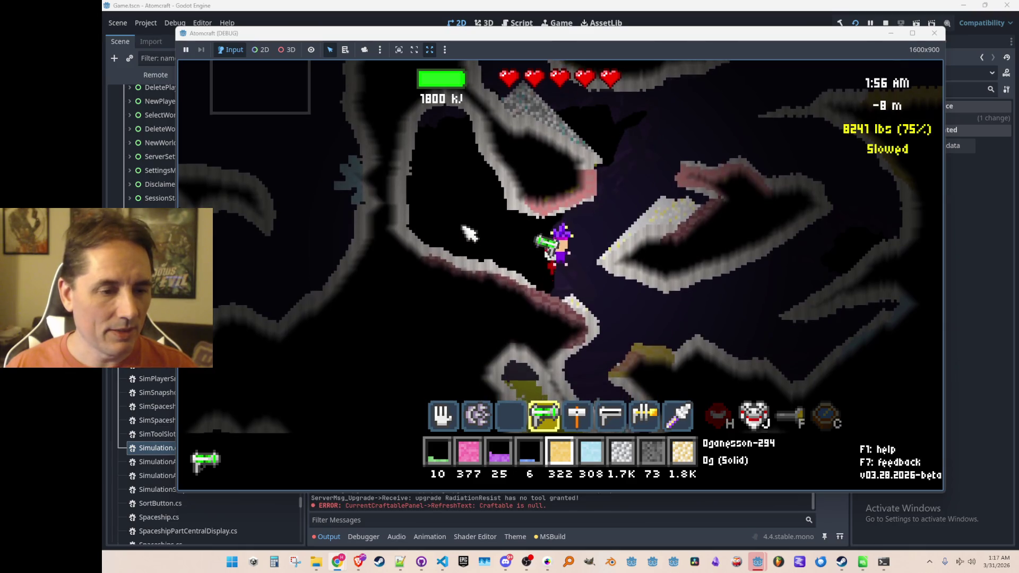
Step: Drop Oganesson-294 with the hand tool, sweep it back up, then stop the debug game
{"action": "scroll", "coordinate": [477, 213], "scroll_direction": "up", "scroll_amount": 2}
{"action": "scroll", "coordinate": [478, 212], "scroll_direction": "down", "scroll_amount": 2}
{"action": "key", "text": "1"}
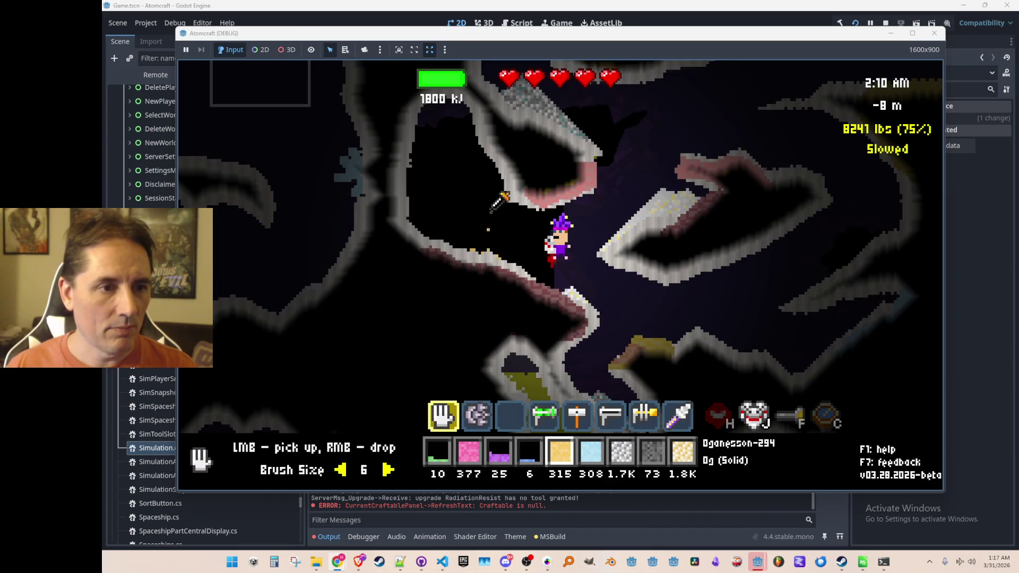
{"action": "right_click", "coordinate": [490, 214]}
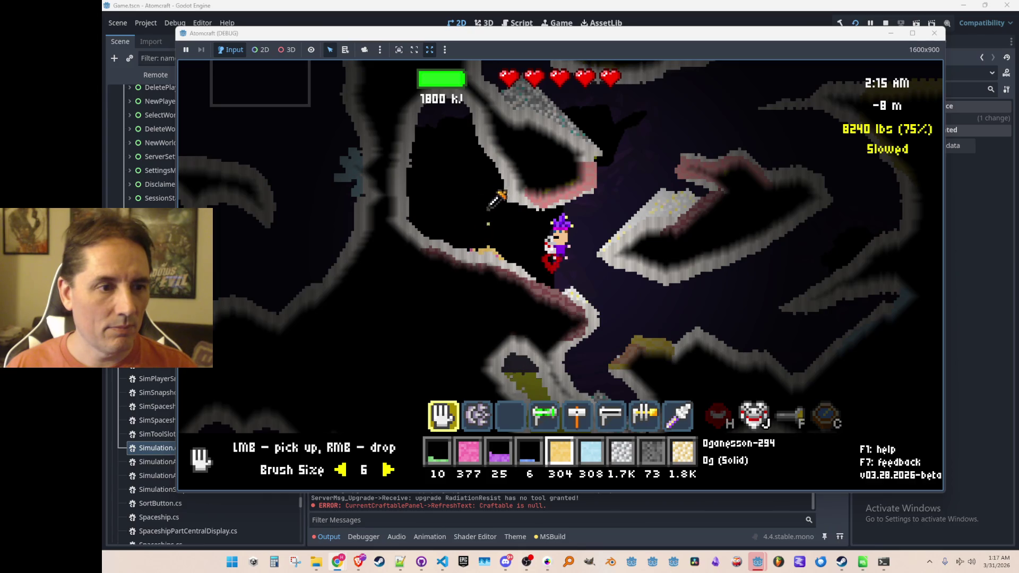
{"action": "right_click", "coordinate": [491, 208]}
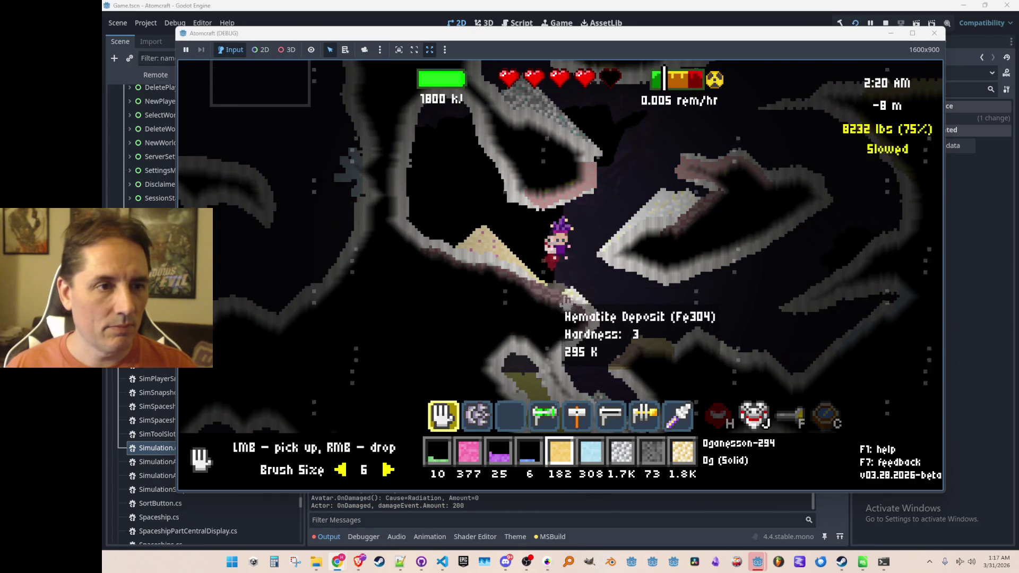
{"action": "left_click", "coordinate": [511, 272]}
{"action": "left_click", "coordinate": [501, 274]}
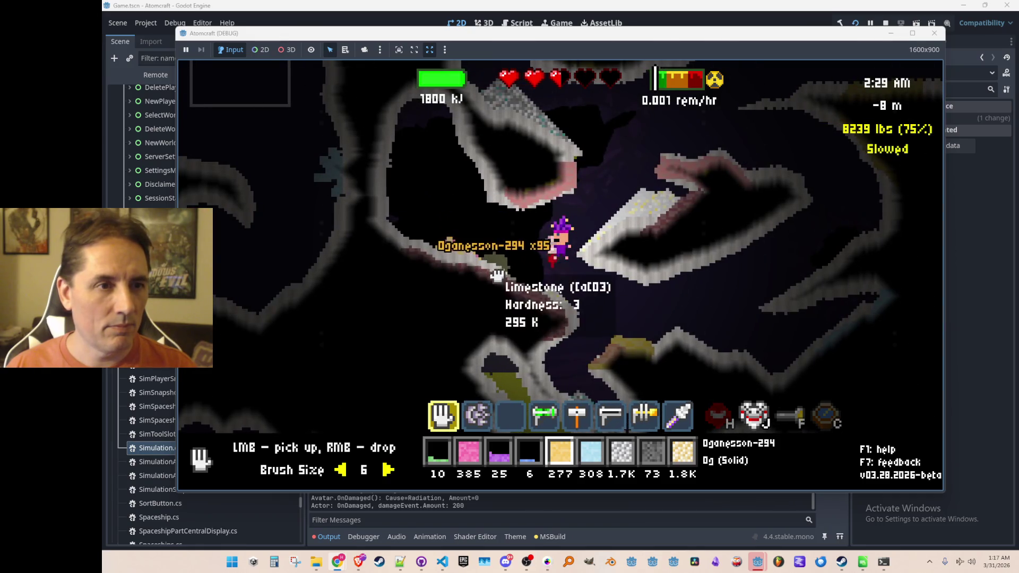
{"action": "mouse_move", "coordinate": [497, 273]}
{"action": "left_mouse_down"}
{"action": "mouse_move", "coordinate": [441, 254]}
{"action": "mouse_move", "coordinate": [521, 265]}
{"action": "mouse_move", "coordinate": [539, 281]}
{"action": "mouse_move", "coordinate": [393, 302]}
{"action": "mouse_move", "coordinate": [606, 202]}
{"action": "left_mouse_up"}
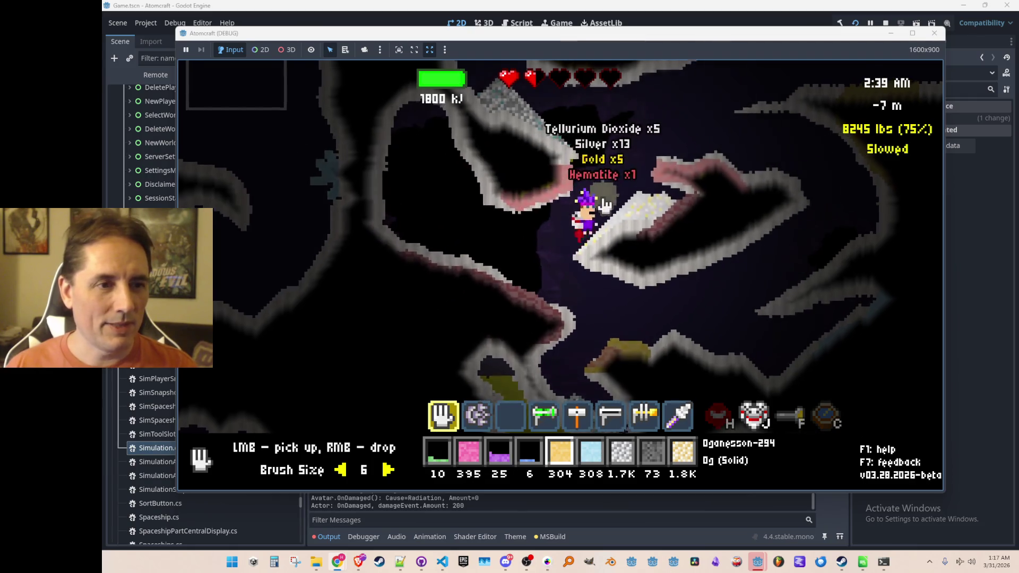
{"action": "key", "text": "w"}
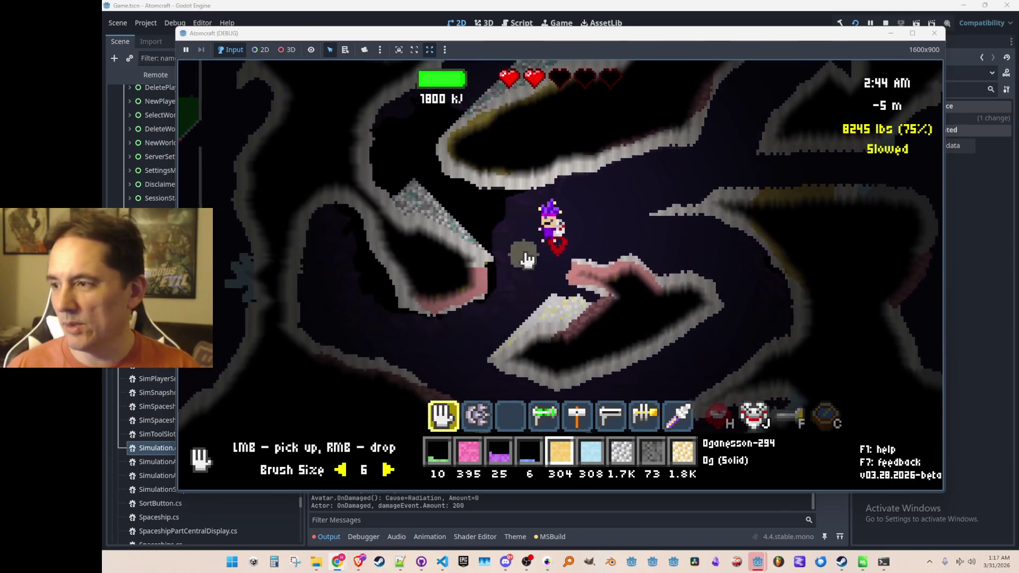
{"action": "key", "text": "alt+F4"}
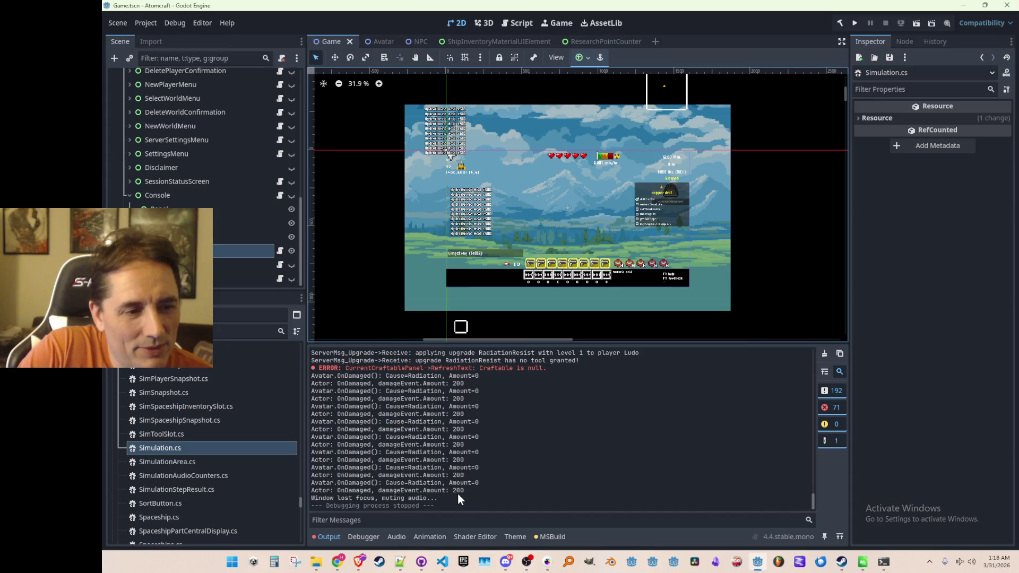
Step: In Avatar.cs, inspect the damage-per-second line 820 and go to OnDamaged's definition
{"action": "left_click", "coordinate": [442, 562]}
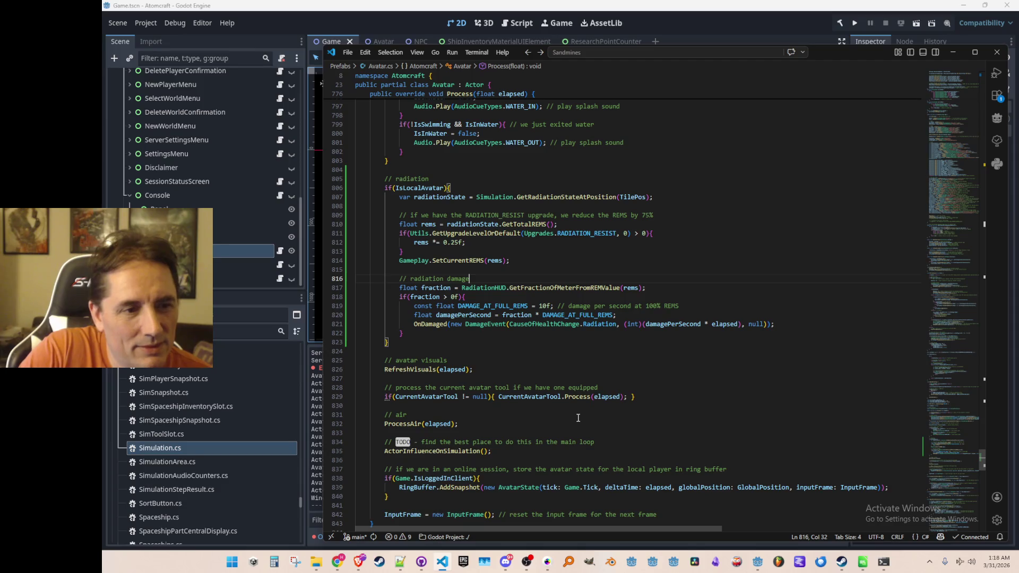
{"action": "key", "text": "Down"}
{"action": "key", "text": "Down"}
{"action": "key", "text": "Down"}
{"action": "left_click", "coordinate": [629, 316]}
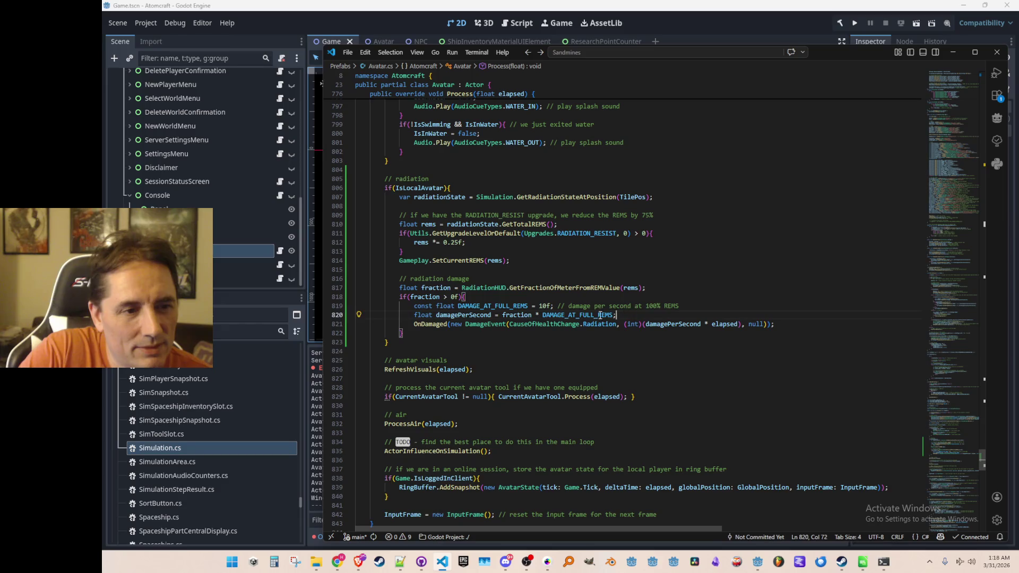
{"action": "mouse_move", "coordinate": [569, 315]}
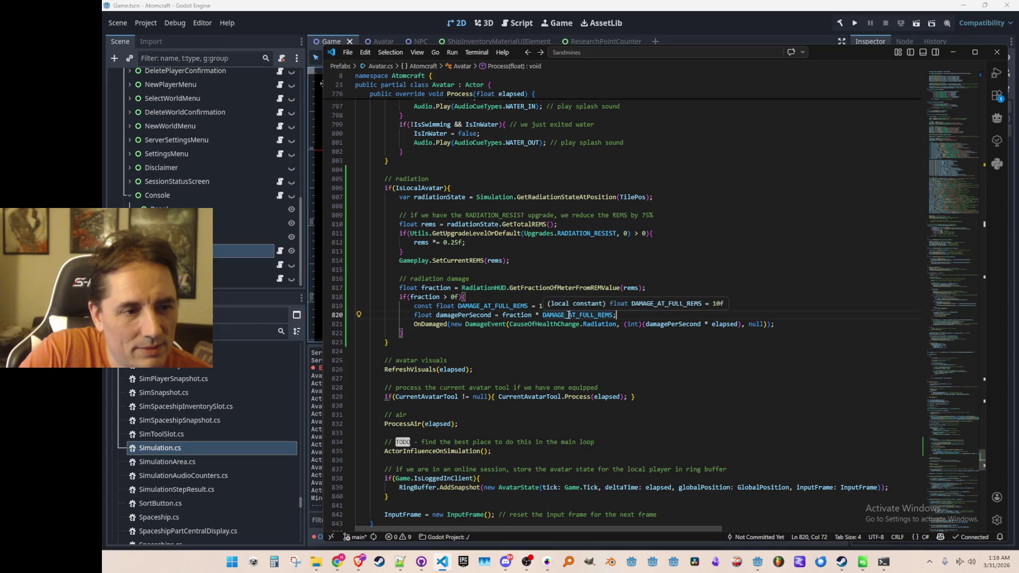
{"action": "left_click", "coordinate": [531, 358]}
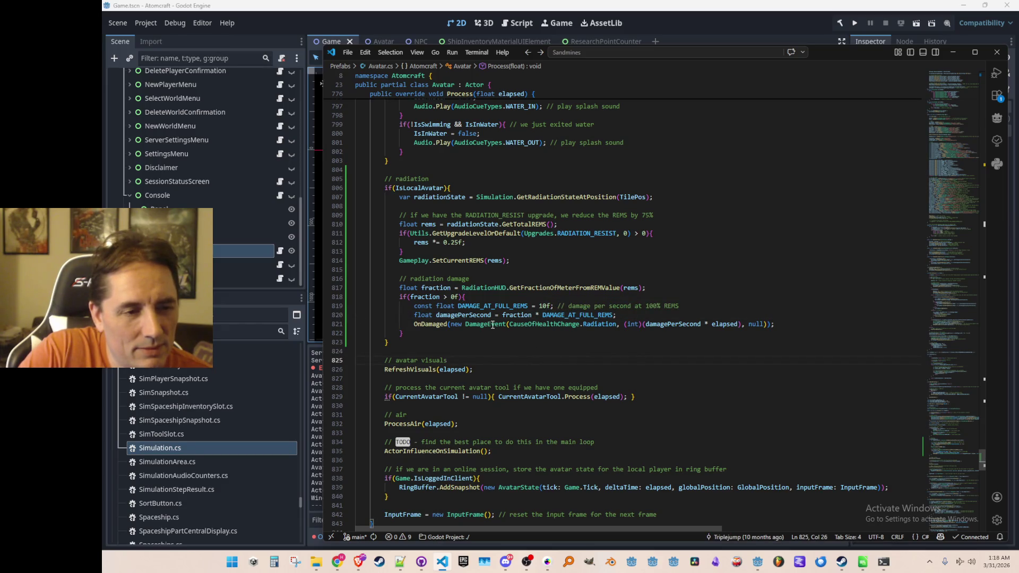
{"action": "mouse_move", "coordinate": [492, 325]}
{"action": "right_click", "coordinate": [447, 325]}
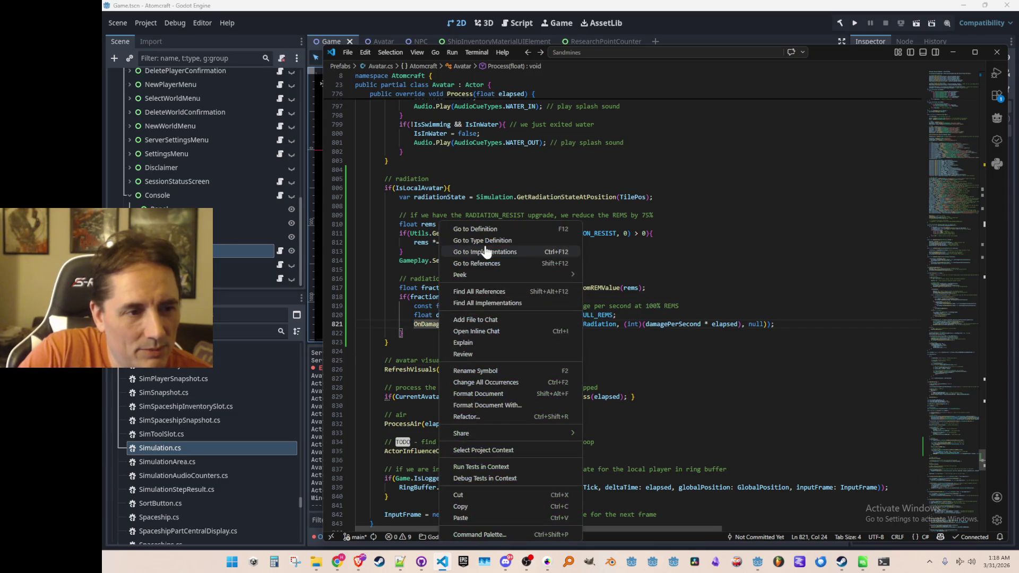
{"action": "left_click", "coordinate": [499, 230]}
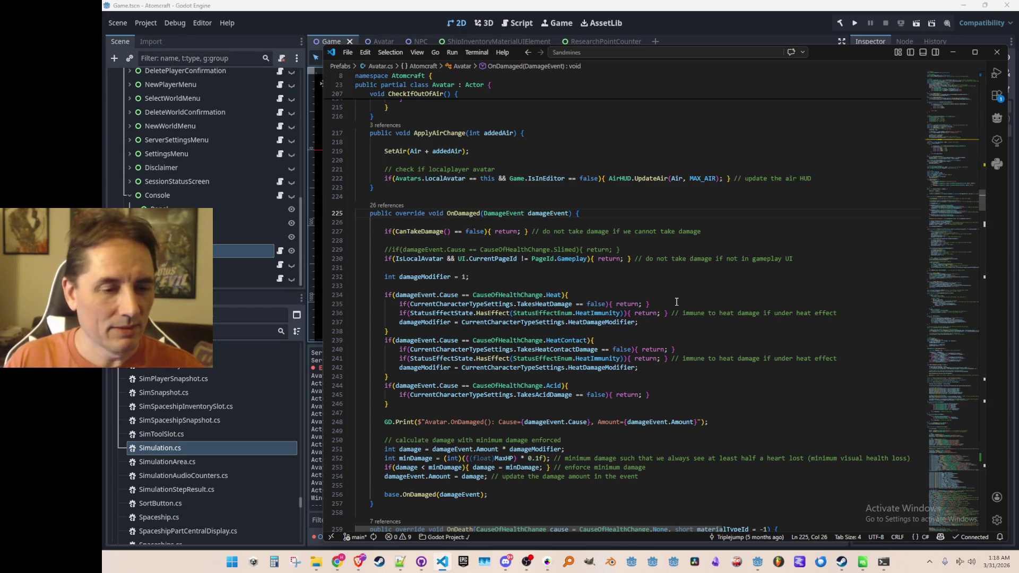
Step: Return to the OnDamaged definition and examine the damage Amount in its log line
{"action": "key", "text": "alt+Left"}
{"action": "key", "text": "alt+Tab"}
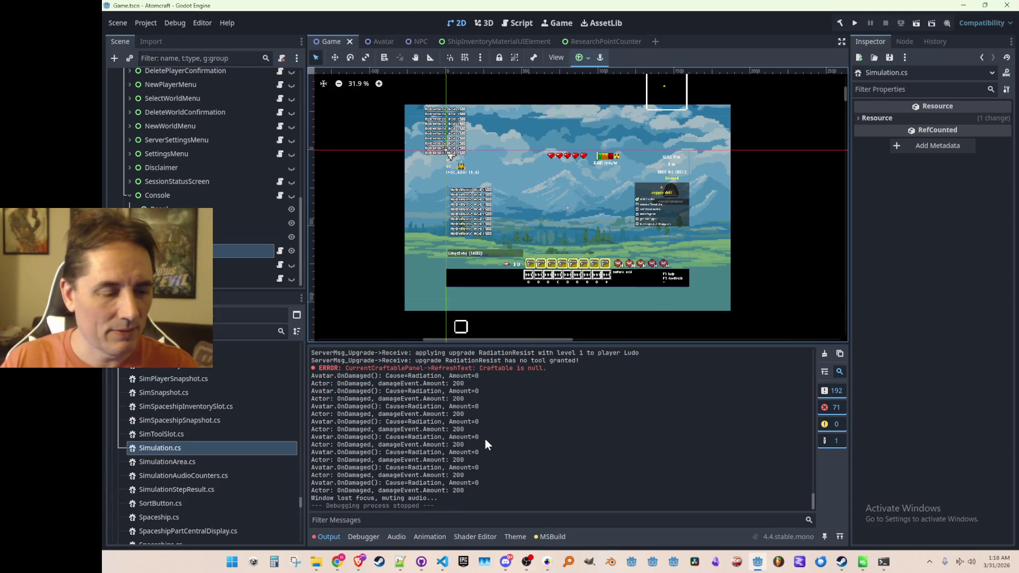
{"action": "key", "text": "alt+Tab"}
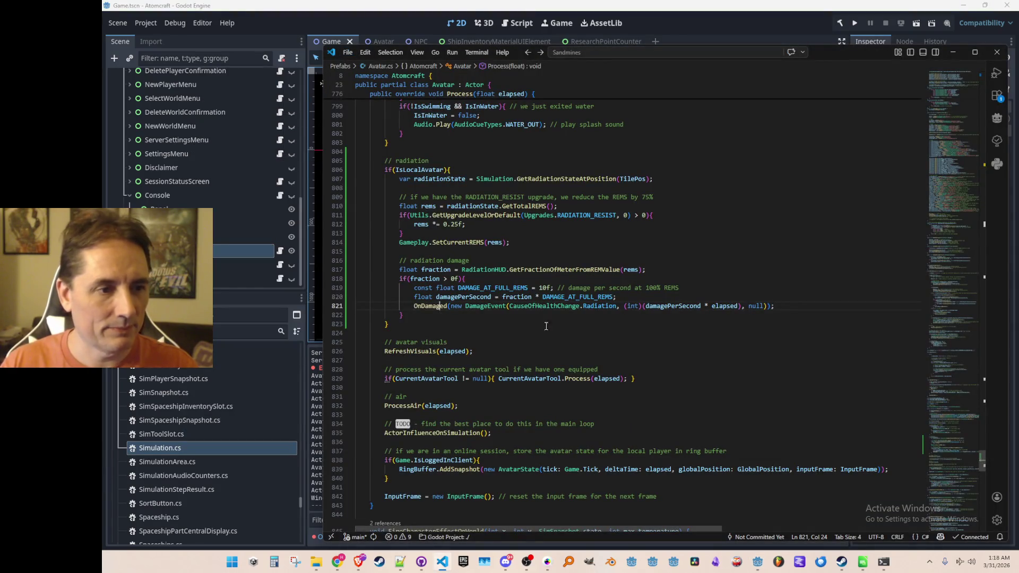
{"action": "right_click", "coordinate": [440, 306]}
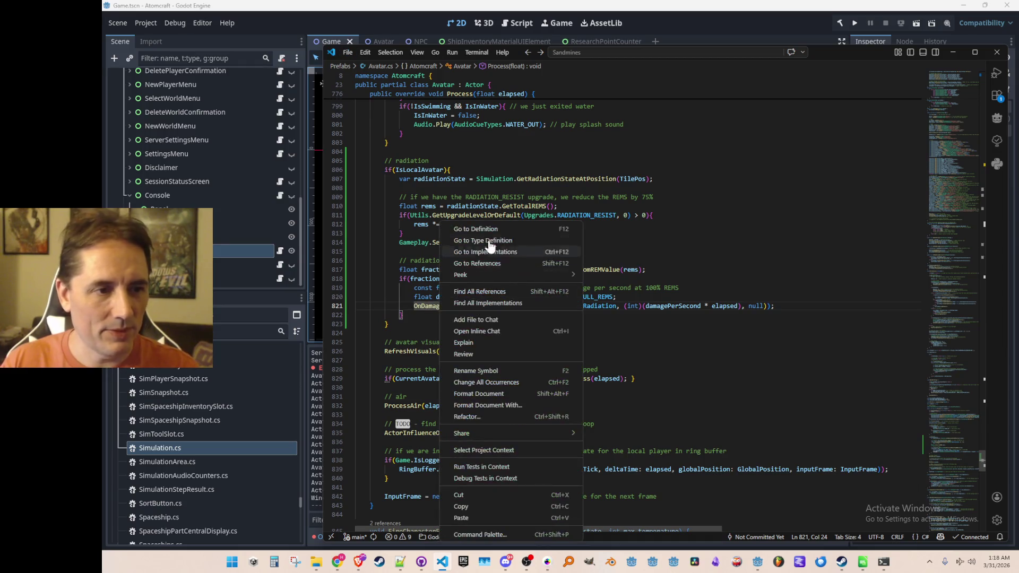
{"action": "left_click", "coordinate": [476, 229]}
{"action": "left_click", "coordinate": [678, 422]}
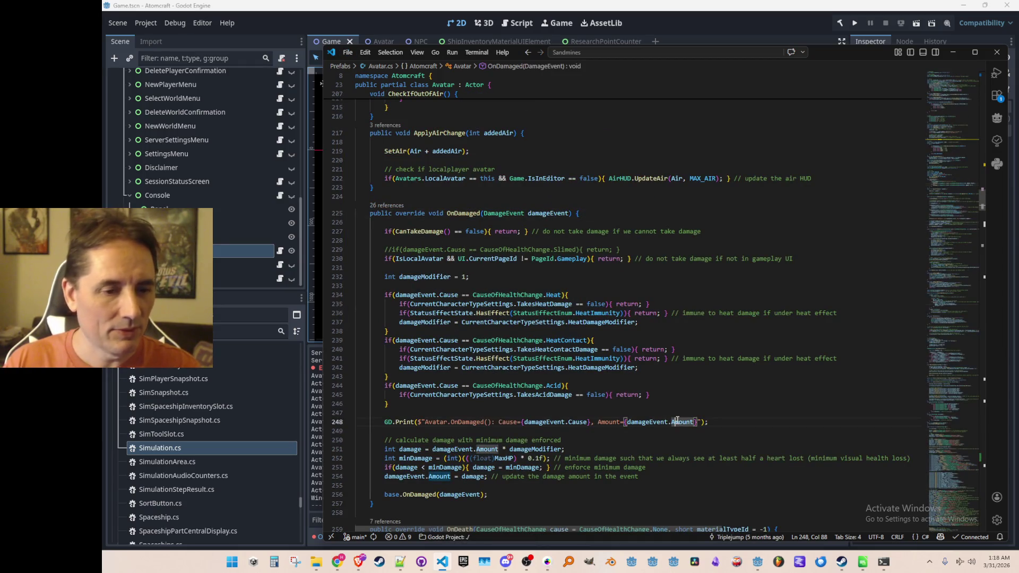
{"action": "left_click", "coordinate": [649, 286]}
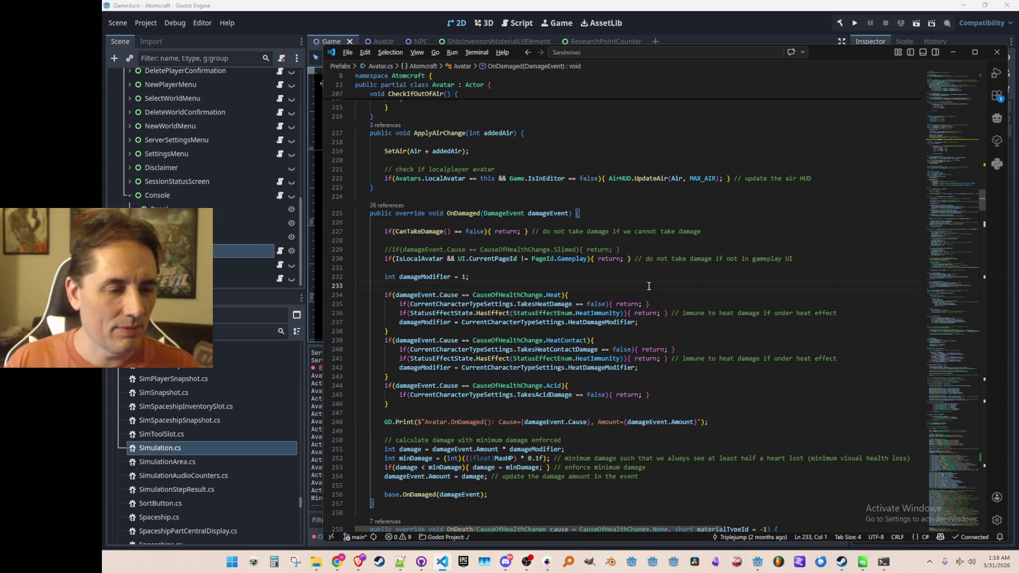
Step: Navigate back through recent locations to the radiation damage code in Process near line 820
{"action": "key", "text": "alt+Left"}
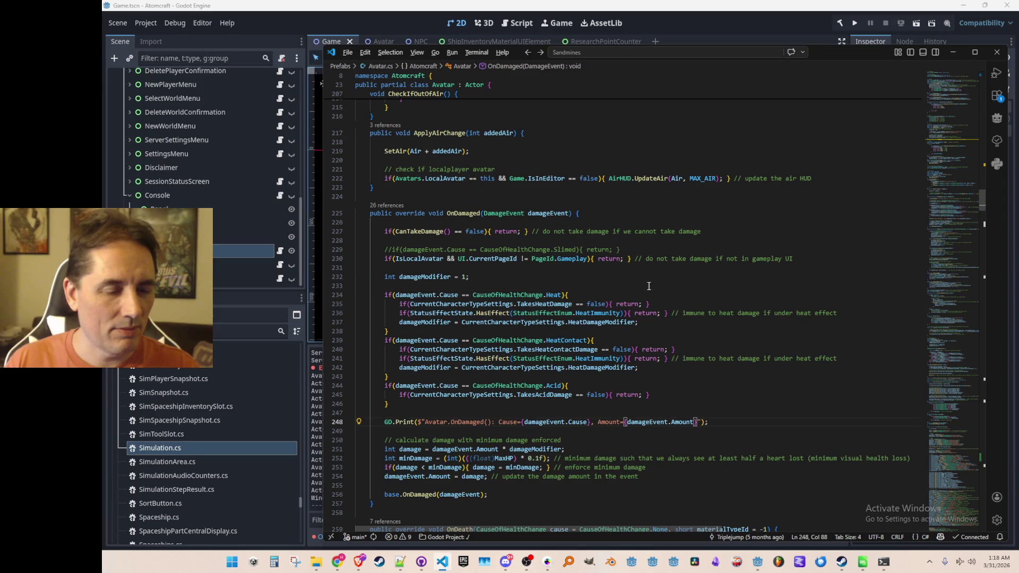
{"action": "key", "text": "alt+Left"}
{"action": "key", "text": "alt+Right"}
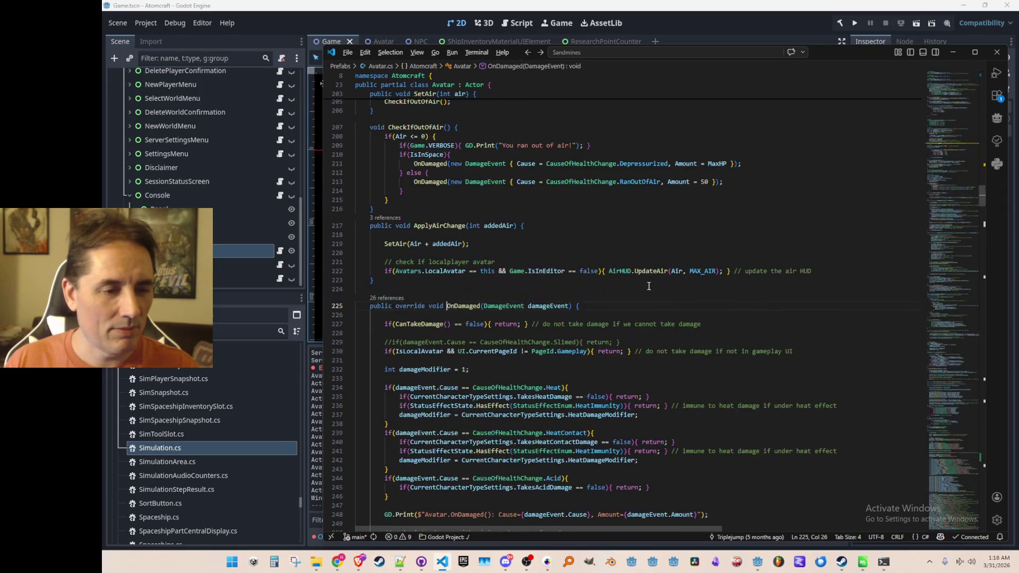
{"action": "key", "text": "alt+Left"}
{"action": "key", "text": "alt+Right"}
{"action": "scroll", "coordinate": [649, 287], "scroll_direction": "down", "scroll_amount": 5}
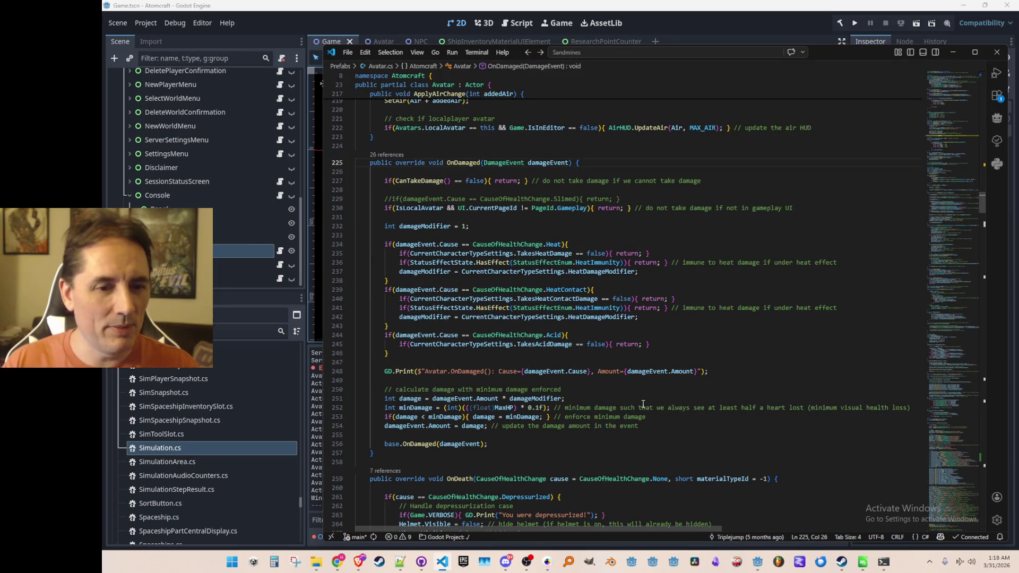
{"action": "key", "text": "alt+Left"}
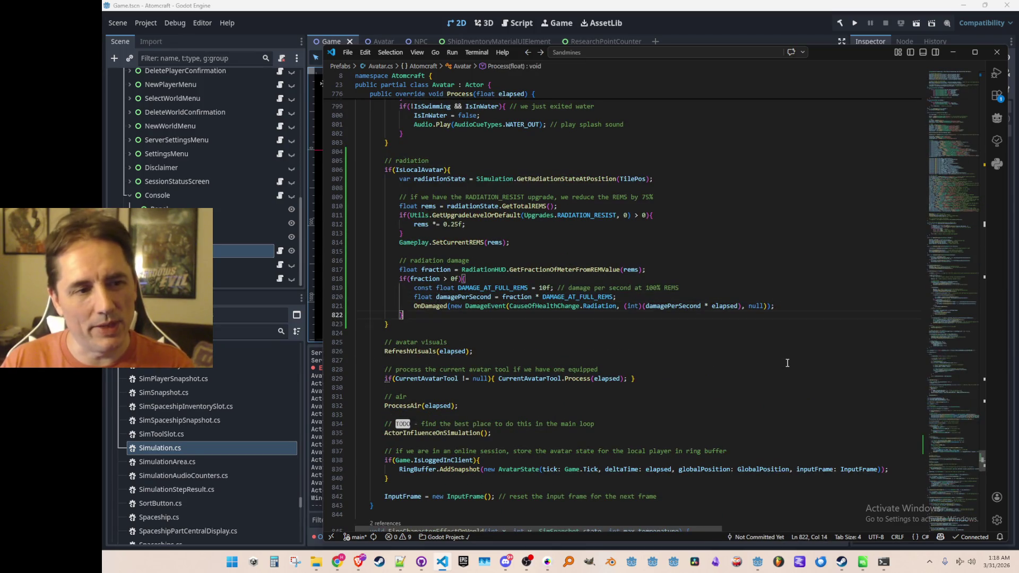
{"action": "key", "text": "alt+Left"}
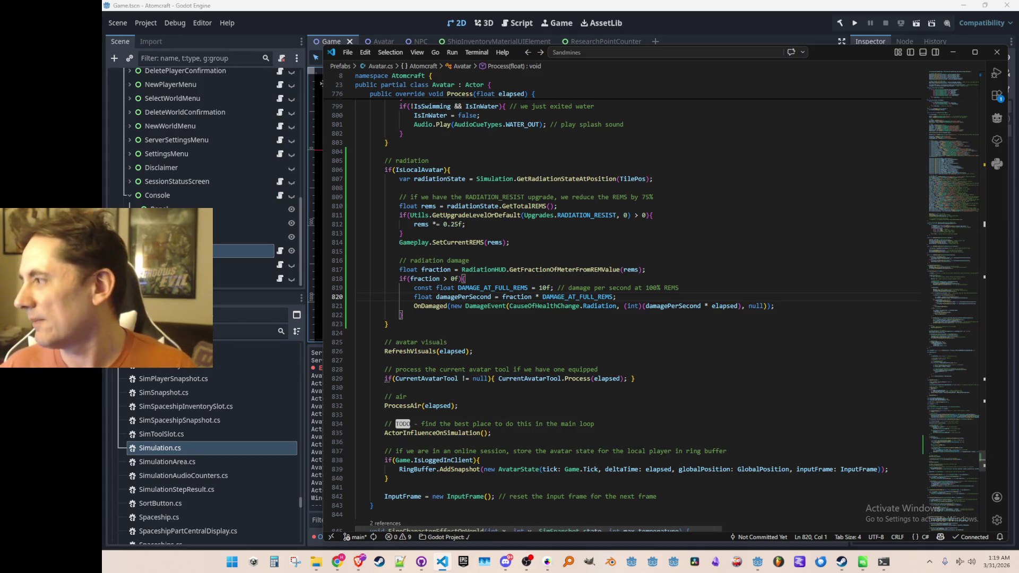
{"action": "left_click", "coordinate": [863, 562]}
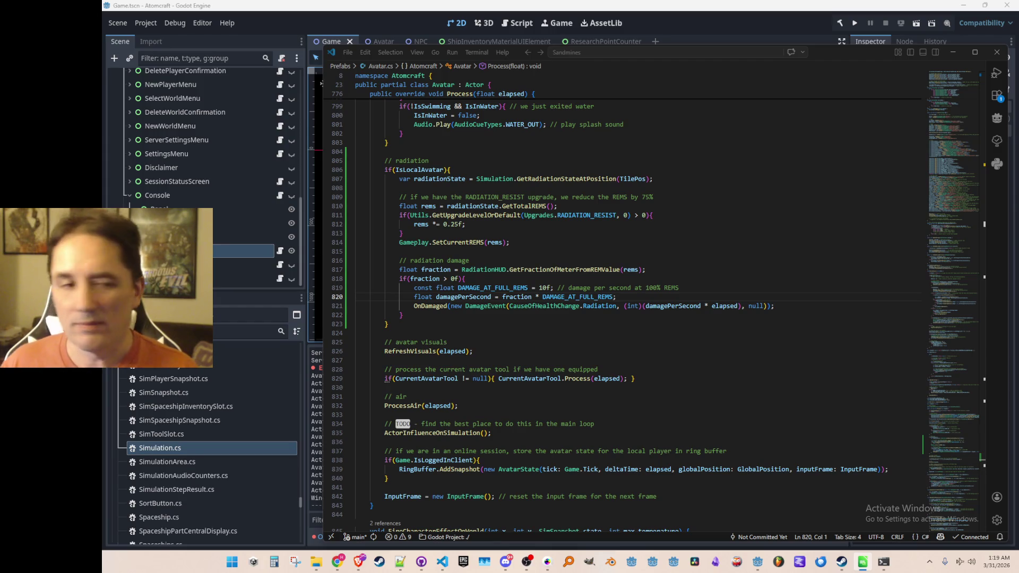
{"action": "left_click", "coordinate": [454, 224]}
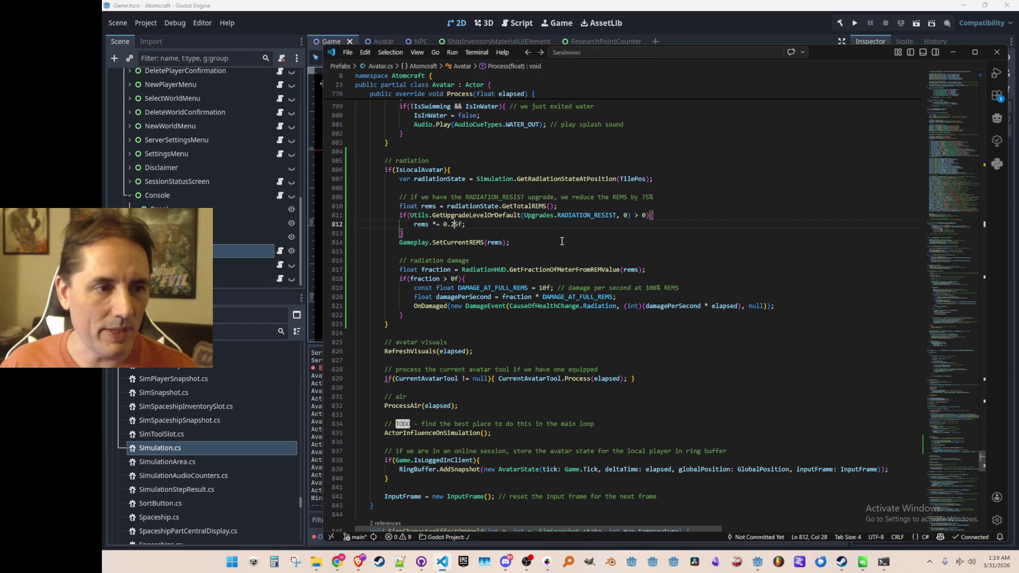
Step: Change rems *= 0.25f to 0.1f, reword the comment from 'by 75%' to 'significantly', and run the project
{"action": "key", "text": "BackSpace"}
{"action": "key", "text": "BackSpace"}
{"action": "type", "text": "1"}
{"action": "key", "text": "Up"}
{"action": "key", "text": "Up"}
{"action": "key", "text": "Up"}
{"action": "key", "text": "End"}
{"action": "key", "text": "Left"}
{"action": "key", "text": "Left"}
{"action": "key", "text": "Left"}
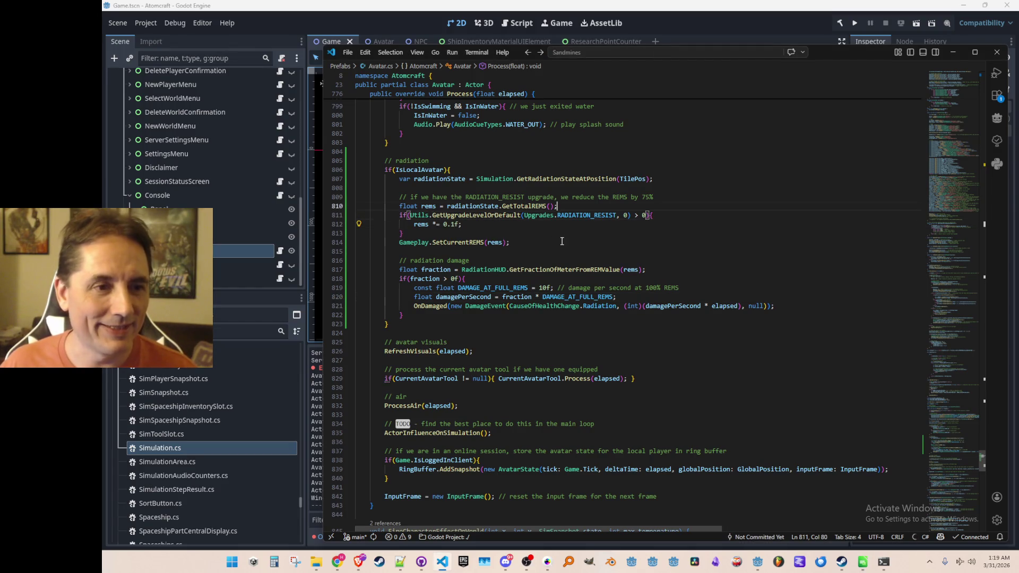
{"action": "key", "text": "shift+End"}
{"action": "type", "text": "signifi"}
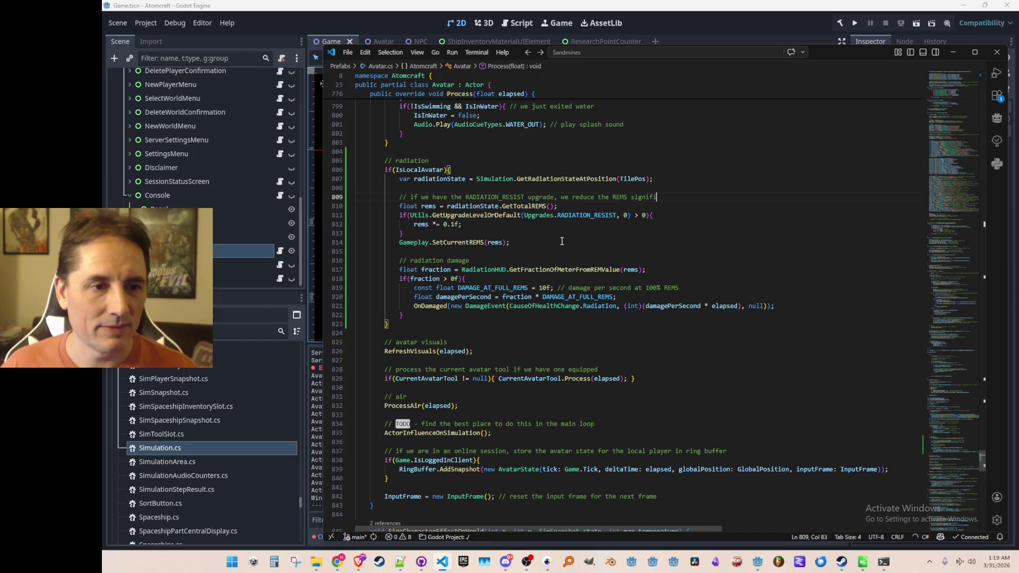
{"action": "type", "text": "cantly"}
{"action": "key", "text": "Up"}
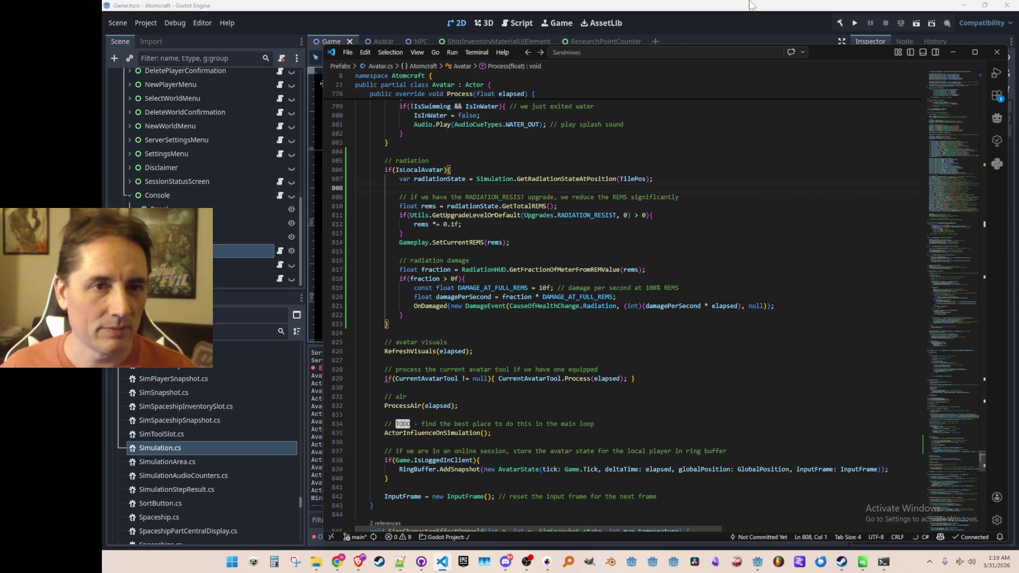
{"action": "left_click", "coordinate": [853, 24]}
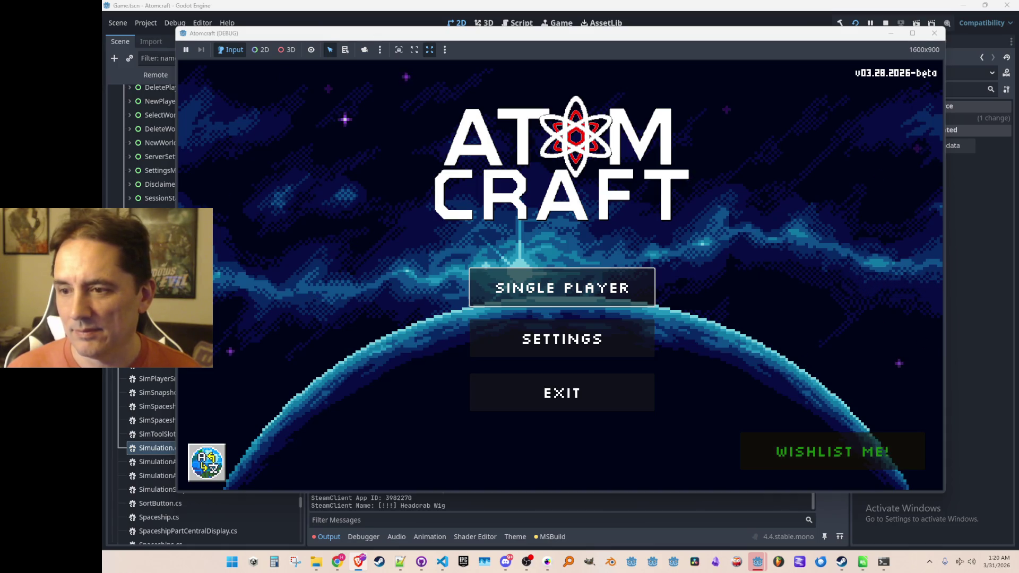
Step: Start Single Player with the chosen profile and buy Radiation Resist from the shop's Suit tab
{"action": "left_click", "coordinate": [608, 291]}
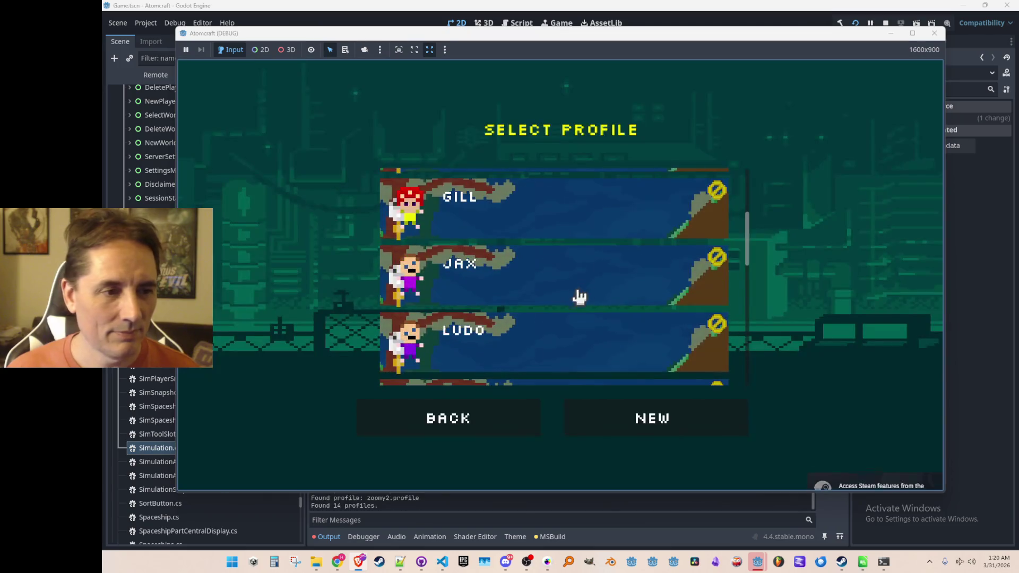
{"action": "left_click", "coordinate": [575, 347]}
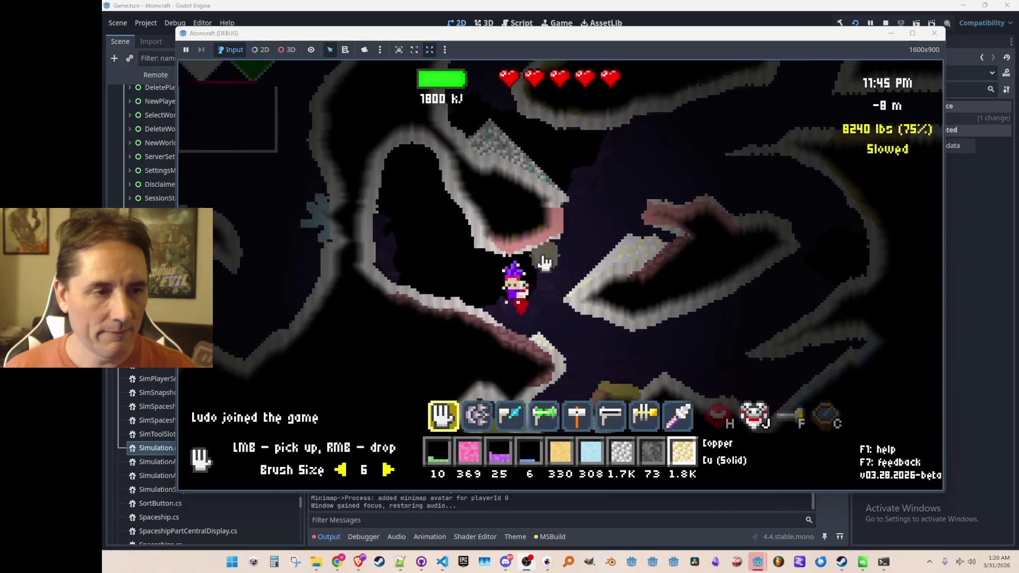
{"action": "key", "text": "i"}
{"action": "left_click", "coordinate": [344, 134]}
{"action": "scroll", "coordinate": [478, 212], "scroll_direction": "down", "scroll_amount": 2}
{"action": "left_click", "coordinate": [499, 168]}
{"action": "scroll", "coordinate": [500, 247], "scroll_direction": "down", "scroll_amount": 3}
{"action": "left_click", "coordinate": [573, 306]}
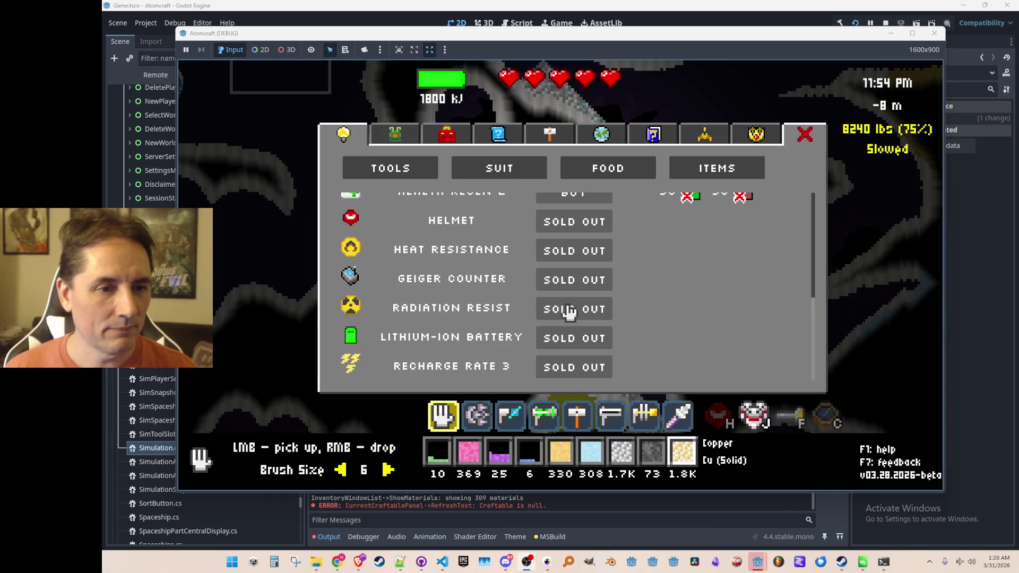
{"action": "key", "text": "Escape"}
{"action": "mouse_move", "coordinate": [524, 270]}
{"action": "scroll", "coordinate": [524, 270], "scroll_direction": "down", "scroll_amount": 5}
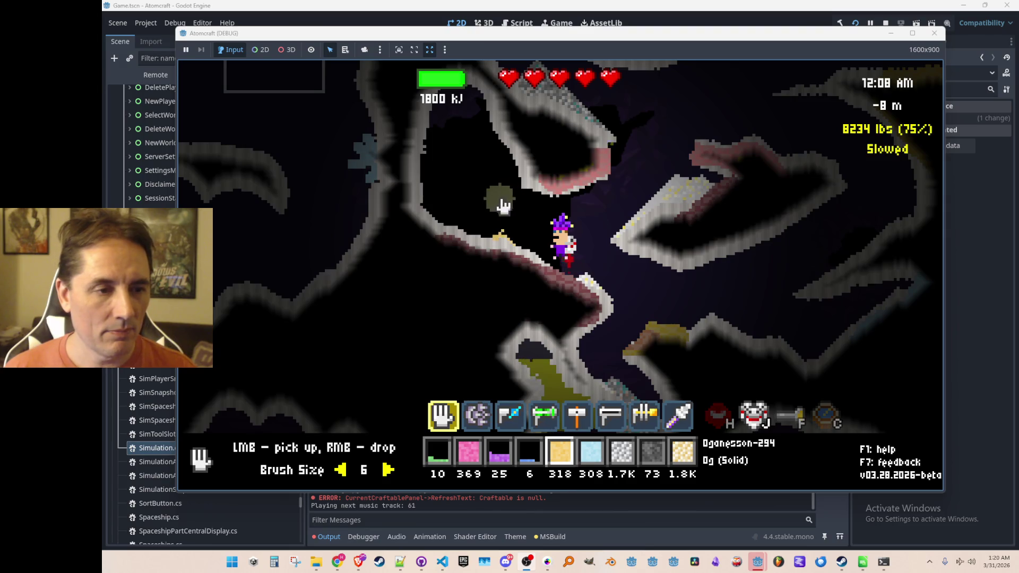
Step: Drop Oganesson-294 beside the character, test the radiation damage, and pick the pile back up
{"action": "right_click", "coordinate": [503, 206]}
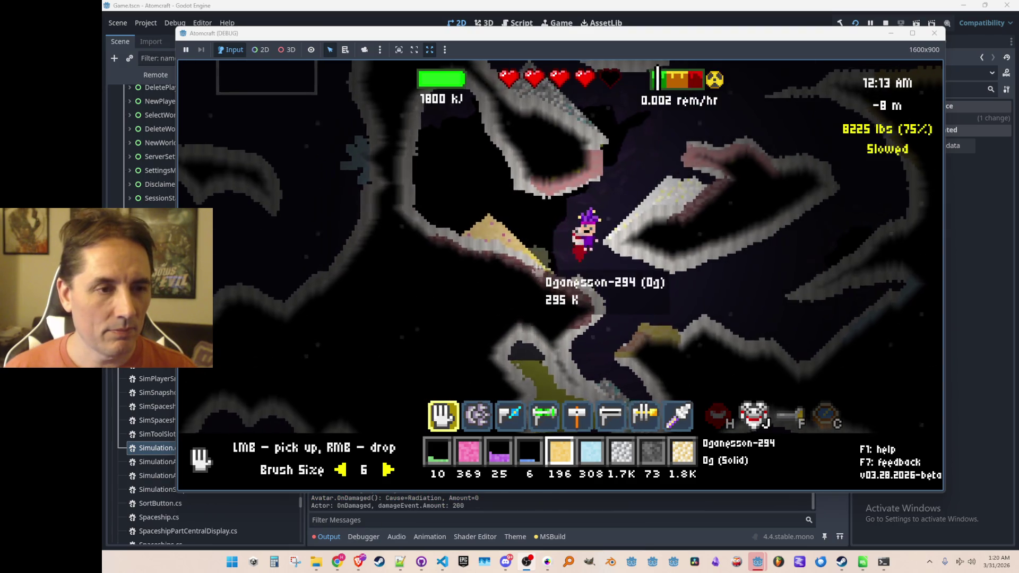
{"action": "key", "text": "d"}
{"action": "key", "text": "w"}
{"action": "key", "text": "a"}
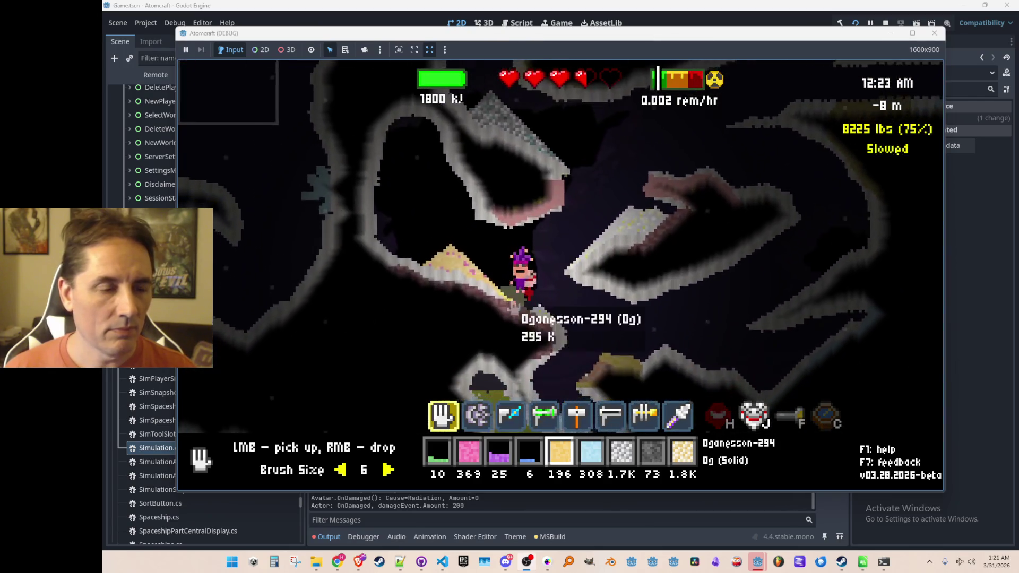
{"action": "left_click", "coordinate": [495, 256]}
{"action": "left_click", "coordinate": [568, 273]}
{"action": "left_click", "coordinate": [466, 182]}
{"action": "right_click", "coordinate": [466, 182]}
{"action": "left_click", "coordinate": [480, 149]}
{"action": "key", "text": "a"}
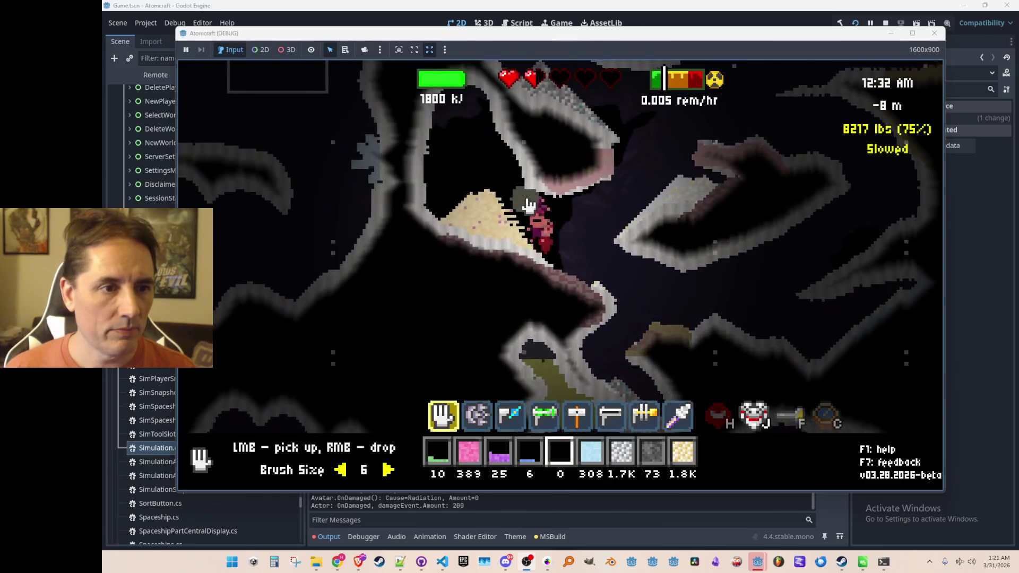
{"action": "left_click", "coordinate": [455, 238]}
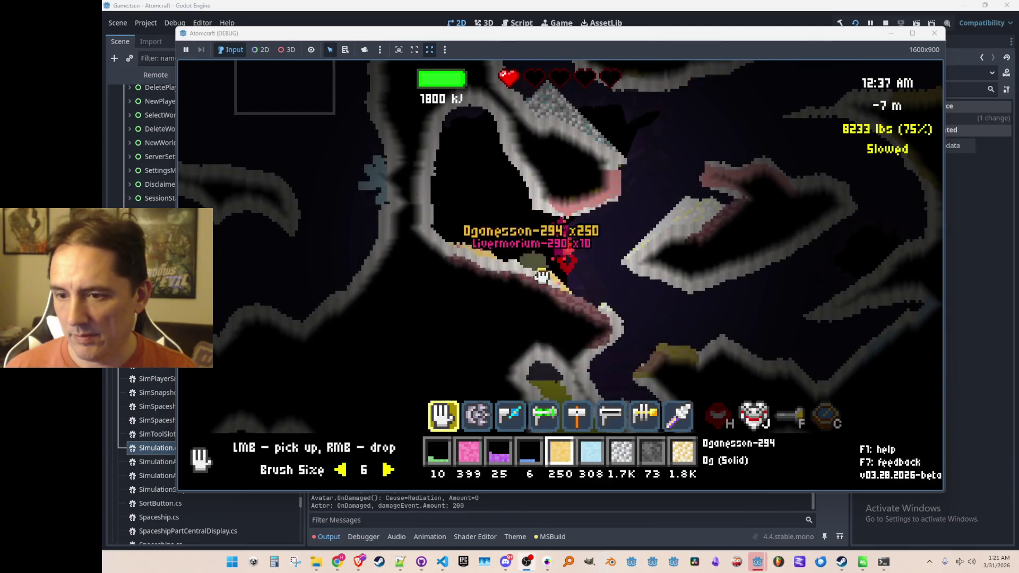
{"action": "key", "text": "d"}
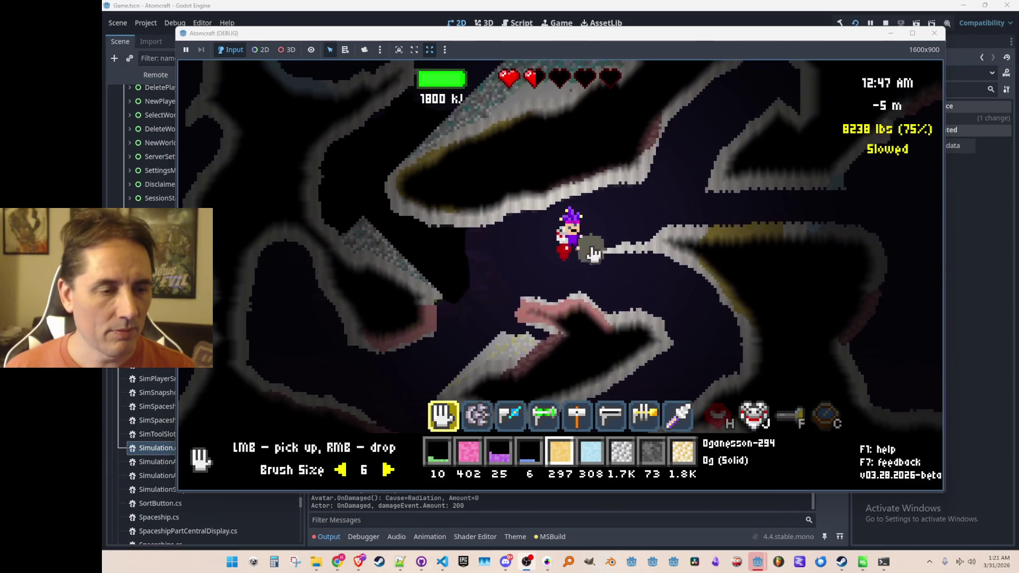
Step: Put the held red item into tool slot 3, then switch back to the hand tool
{"action": "key", "text": "i"}
{"action": "left_click", "coordinate": [394, 134]}
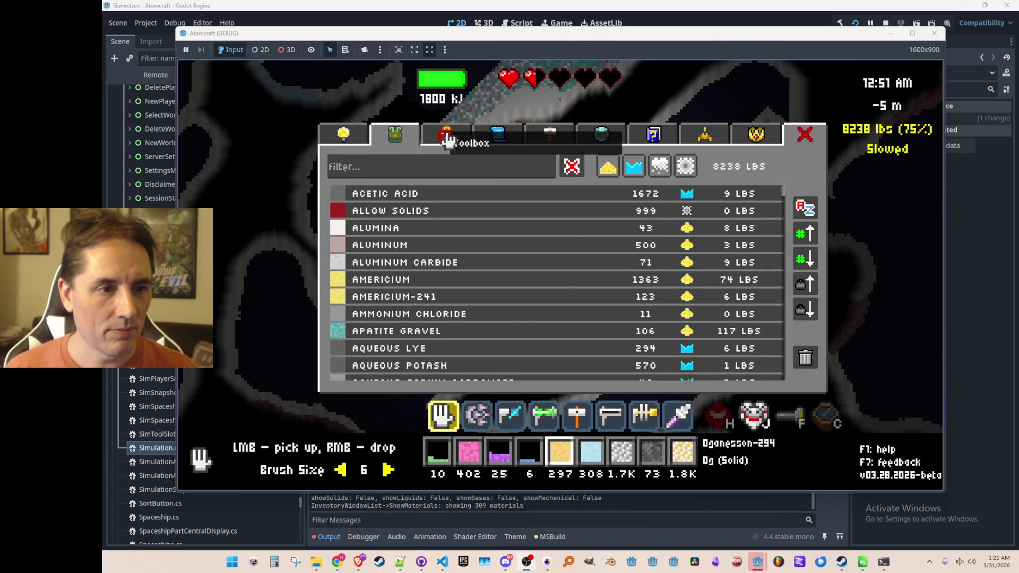
{"action": "left_click", "coordinate": [446, 136]}
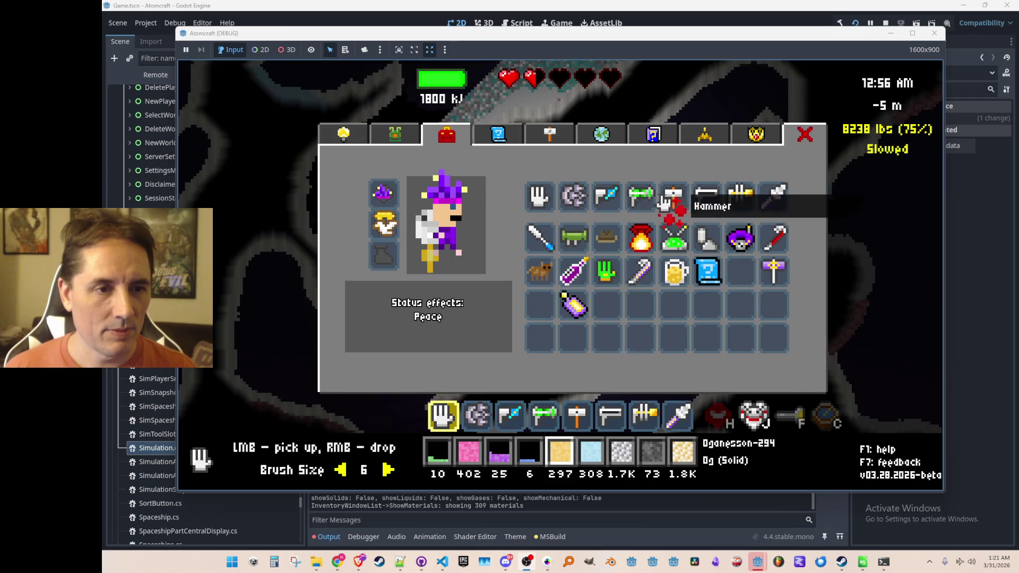
{"action": "left_click", "coordinate": [608, 197]}
{"action": "key", "text": "i"}
{"action": "scroll", "coordinate": [631, 253], "scroll_direction": "down", "scroll_amount": 2}
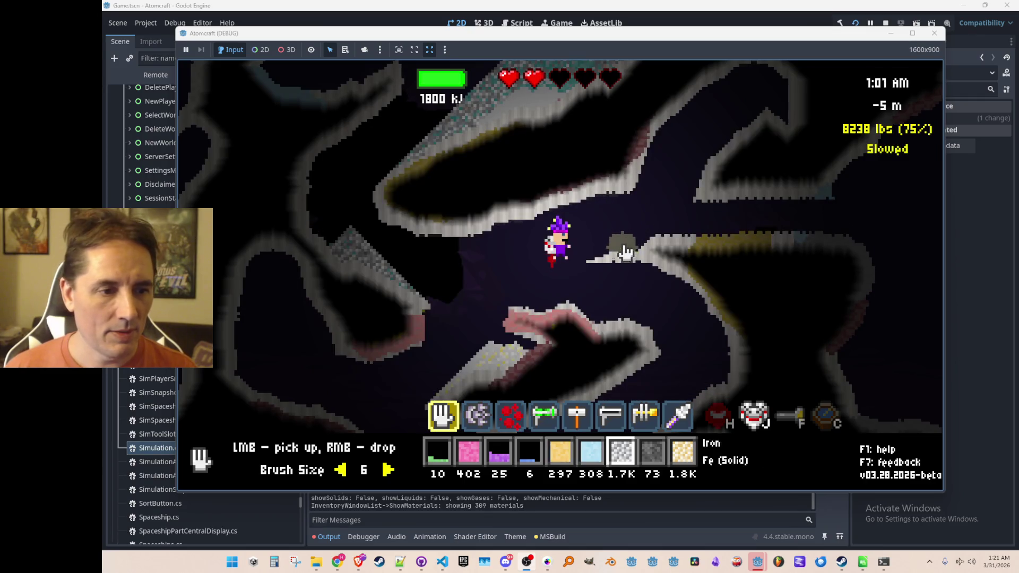
{"action": "scroll", "coordinate": [630, 237], "scroll_direction": "up", "scroll_amount": 1}
{"action": "key", "text": "3"}
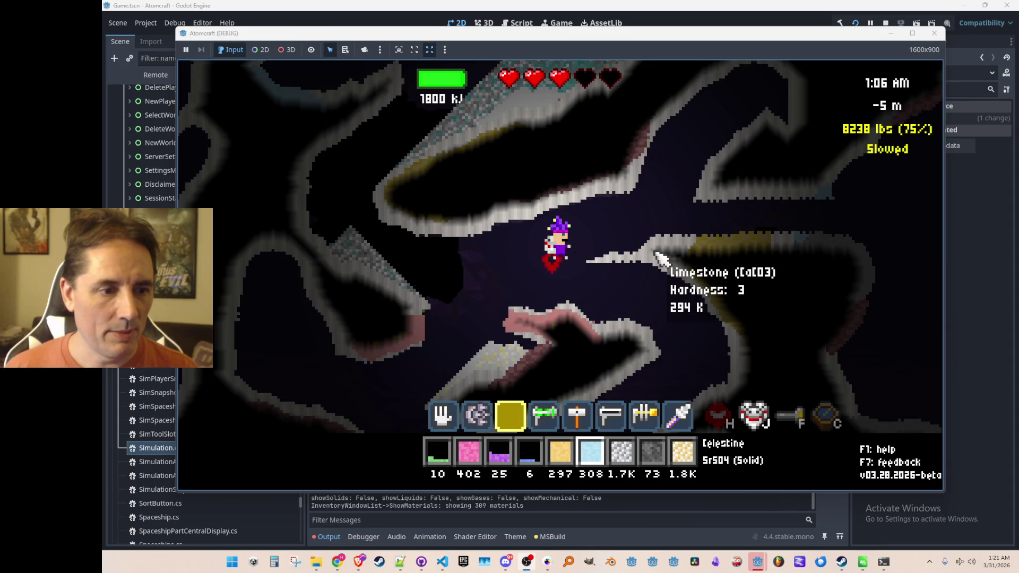
{"action": "key", "text": "2"}
{"action": "key", "text": "1"}
Step: Fly the character up-right, stop the game, and return to Avatar.cs at line 819
{"action": "key", "text": "d"}
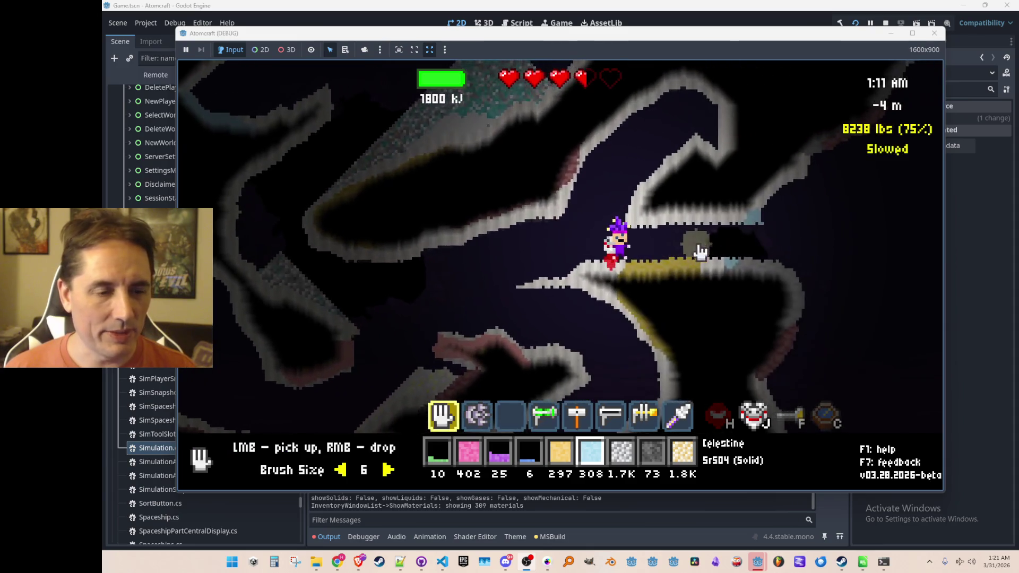
{"action": "key", "text": "d"}
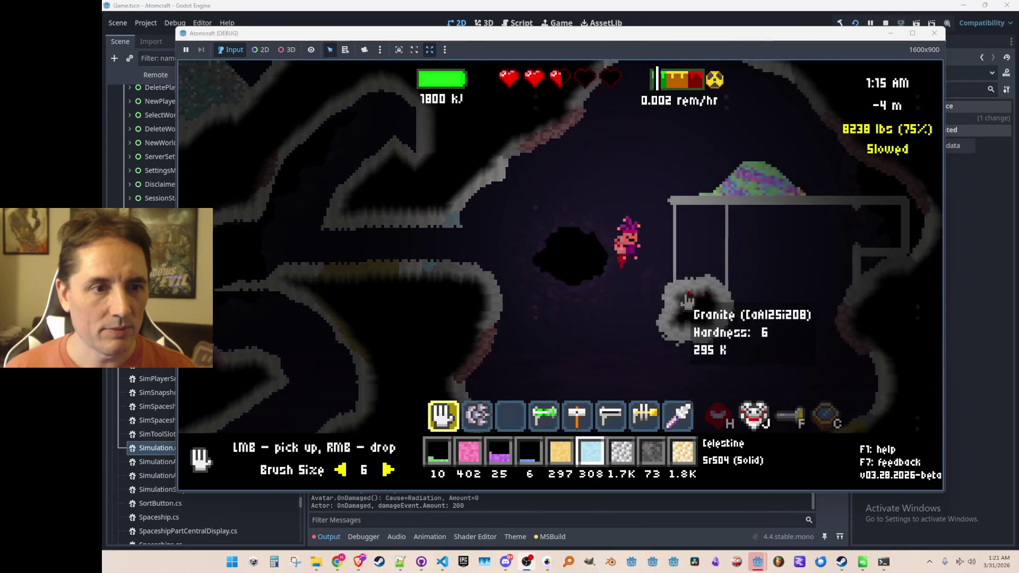
{"action": "key", "text": "w"}
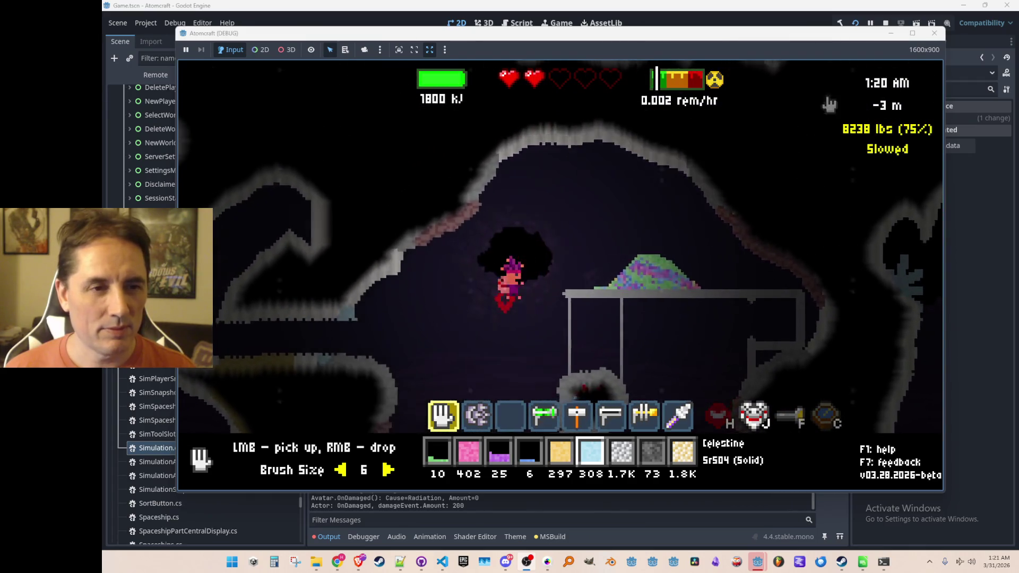
{"action": "left_click", "coordinate": [885, 21]}
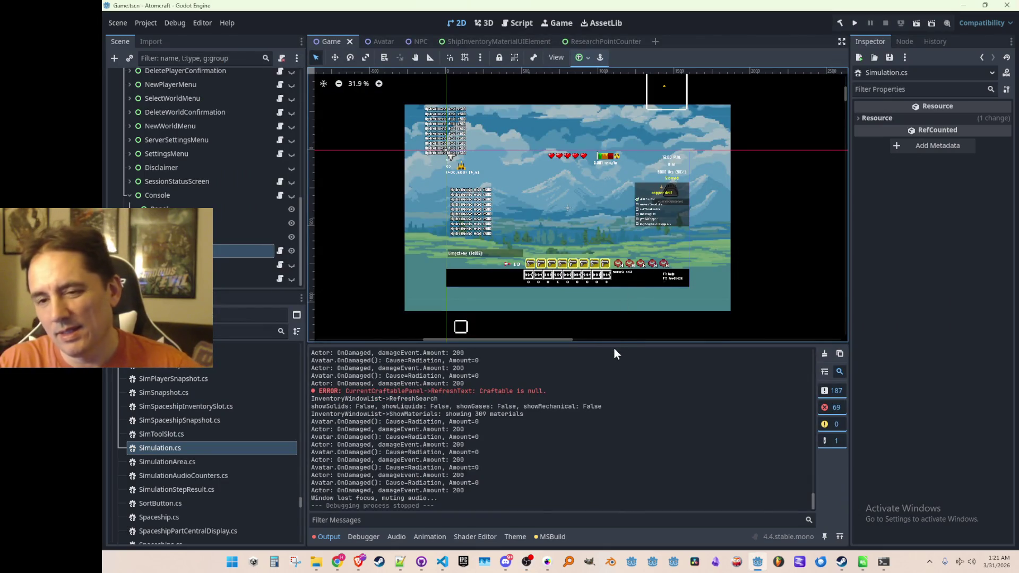
{"action": "left_click", "coordinate": [442, 563]}
{"action": "left_click", "coordinate": [707, 290]}
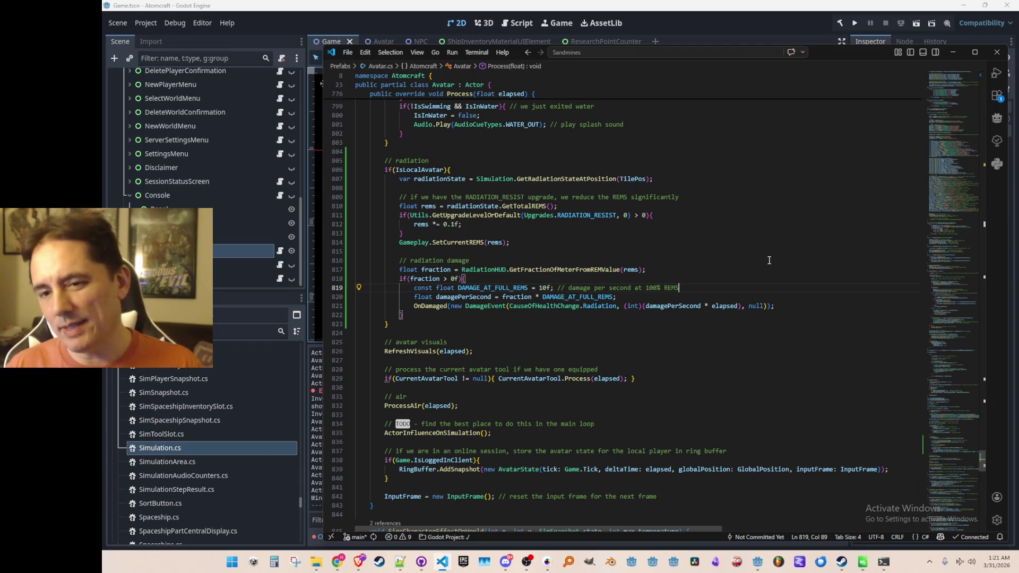
Step: Select and cut the RADIATION_RESIST rems *= 0.1f block below GetTotalREMS() in Avatar.cs
{"action": "key", "text": "Up"}
{"action": "key", "text": "Up"}
{"action": "key", "text": "Up"}
{"action": "key", "text": "Down"}
{"action": "key", "text": "Up"}
{"action": "key", "text": "Up"}
{"action": "key", "text": "Home"}
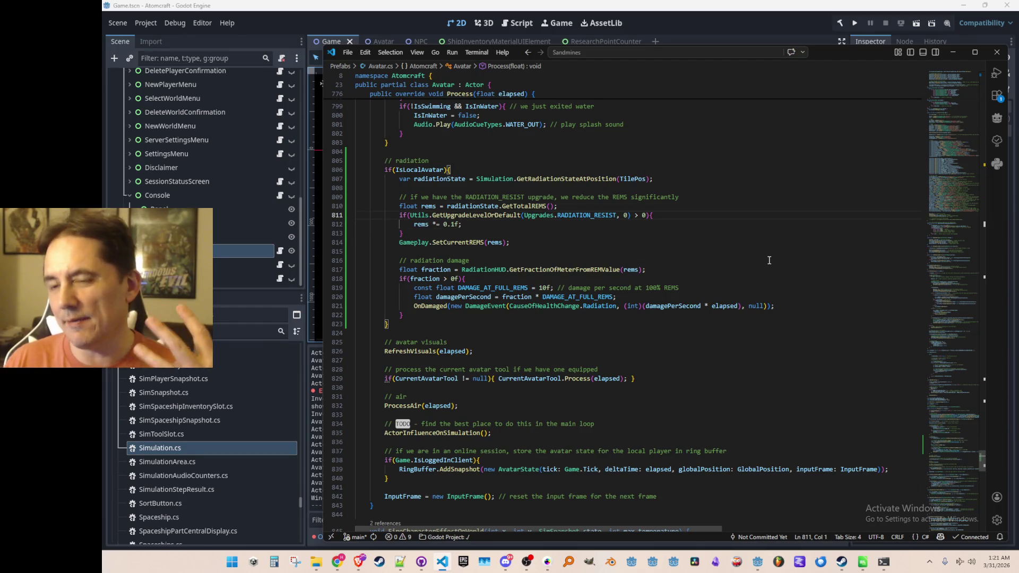
{"action": "key", "text": "Down"}
{"action": "key", "text": "Home"}
{"action": "key", "text": "Up"}
{"action": "key", "text": "Home"}
{"action": "key", "text": "Home"}
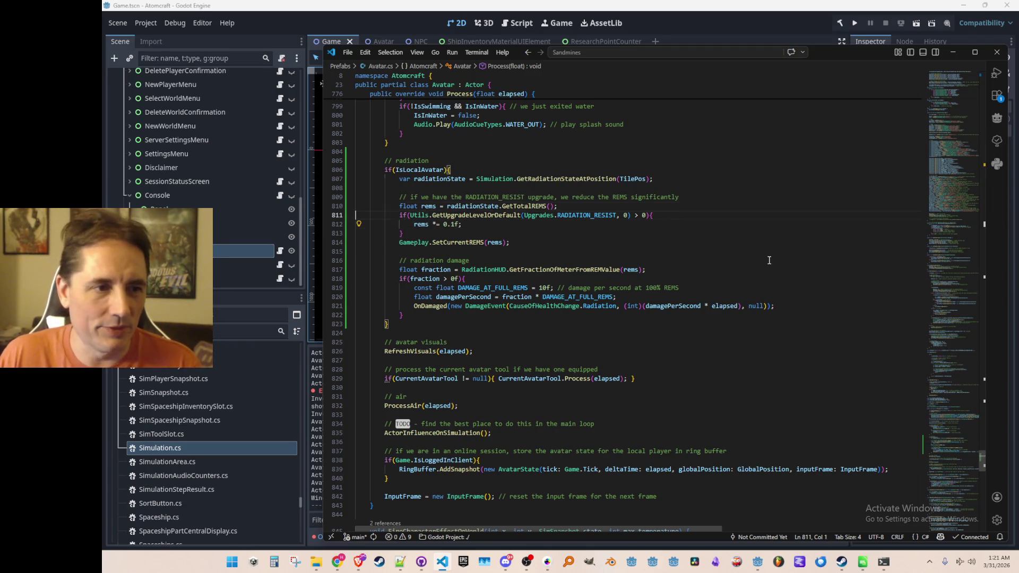
{"action": "key", "text": "shift+Down"}
{"action": "key", "text": "shift+Down"}
{"action": "key", "text": "shift+Down"}
{"action": "key", "text": "Delete"}
{"action": "key", "text": "Down"}
{"action": "key", "text": "Down"}
{"action": "key", "text": "Down"}
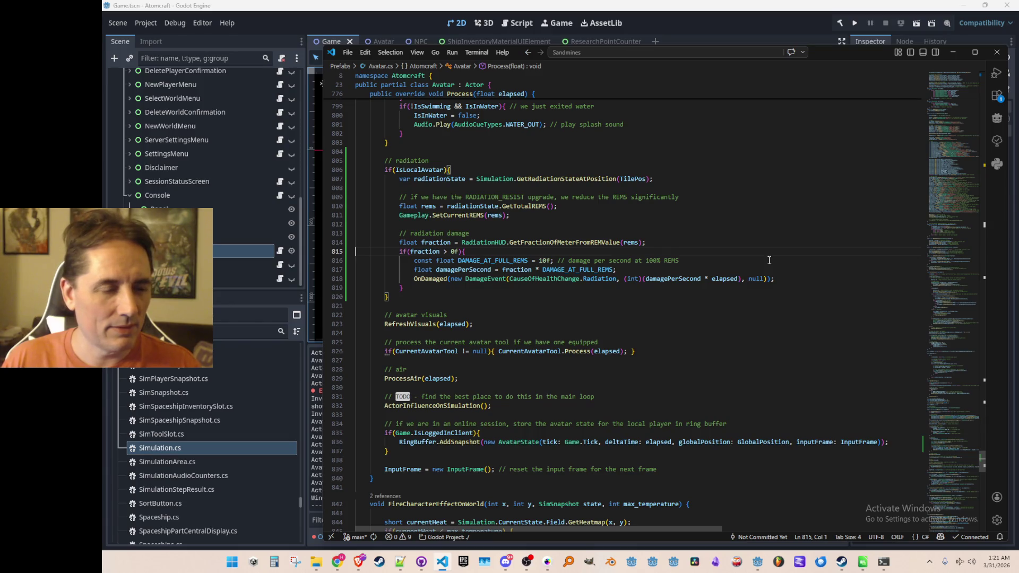
{"action": "key", "text": "Up"}
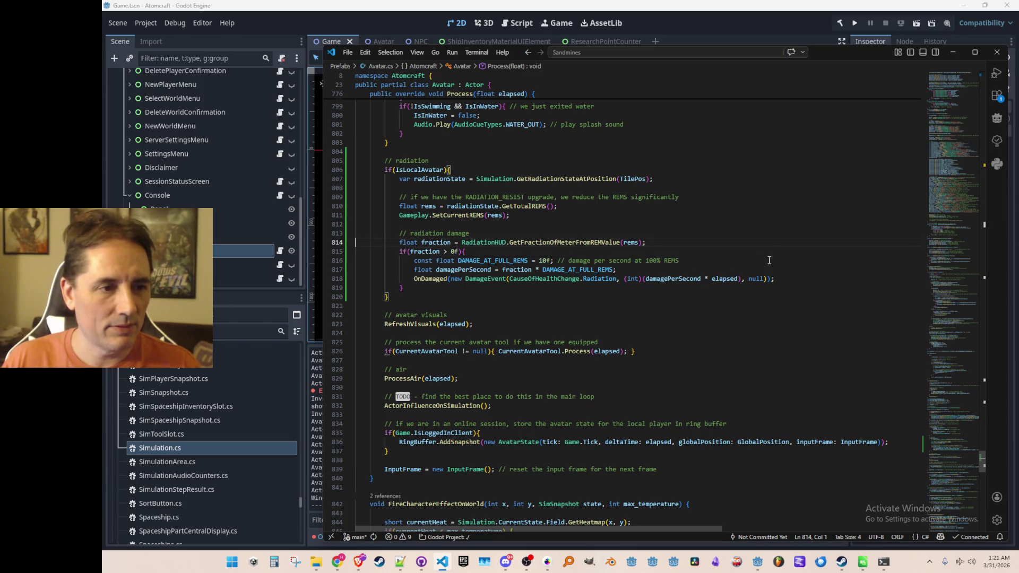
Step: Insert the upgrade check on a new indented line below the radiation damage comment
{"action": "key", "text": "End"}
{"action": "key", "text": "Down"}
{"action": "key", "text": "Down"}
{"action": "key", "text": "Up"}
{"action": "key", "text": "Up"}
{"action": "key", "text": "Up"}
{"action": "key", "text": "Return"}
{"action": "key", "text": "Return"}
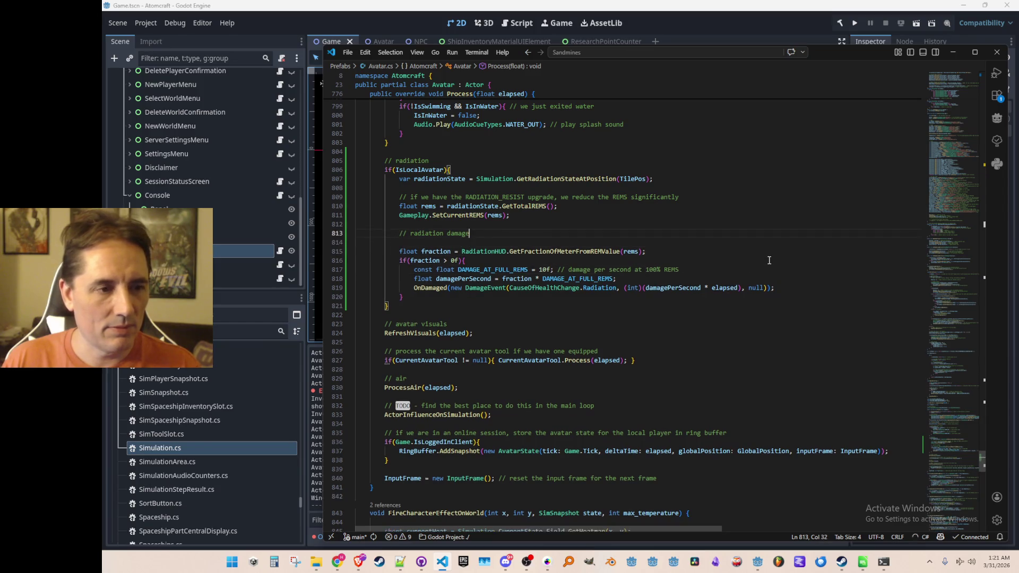
{"action": "key", "text": "Up"}
{"action": "key", "text": "Tab"}
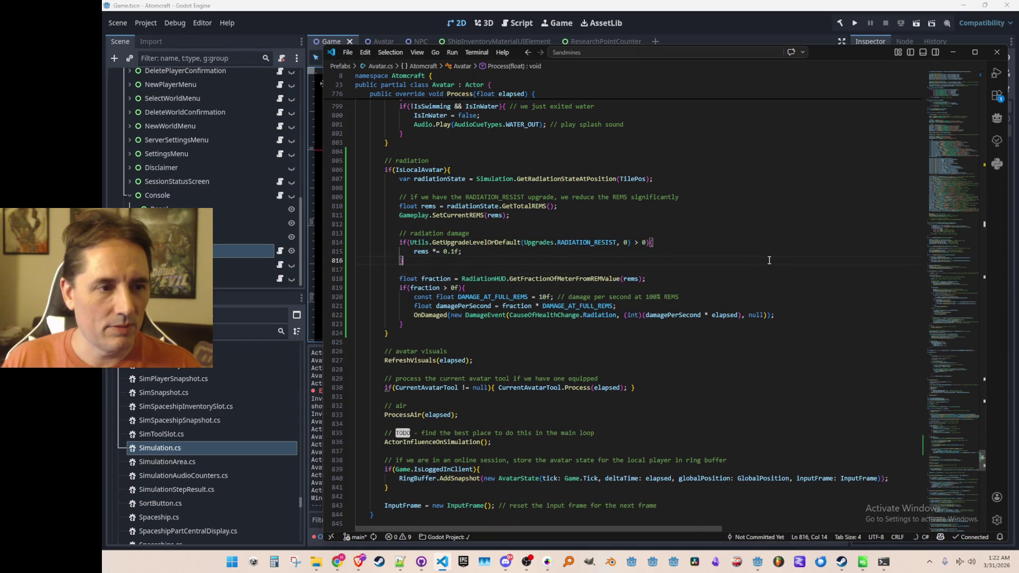
Step: Change the upgrade check's > 0 comparison to <= 0
{"action": "key", "text": "Up"}
{"action": "key", "text": "End"}
{"action": "key", "text": "Left"}
{"action": "key", "text": "Left"}
{"action": "key", "text": "Left"}
{"action": "key", "text": "Down"}
{"action": "key", "text": "Up"}
{"action": "key", "text": "BackSpace"}
{"action": "key", "text": "BackSpace"}
{"action": "type", "text": "<="}
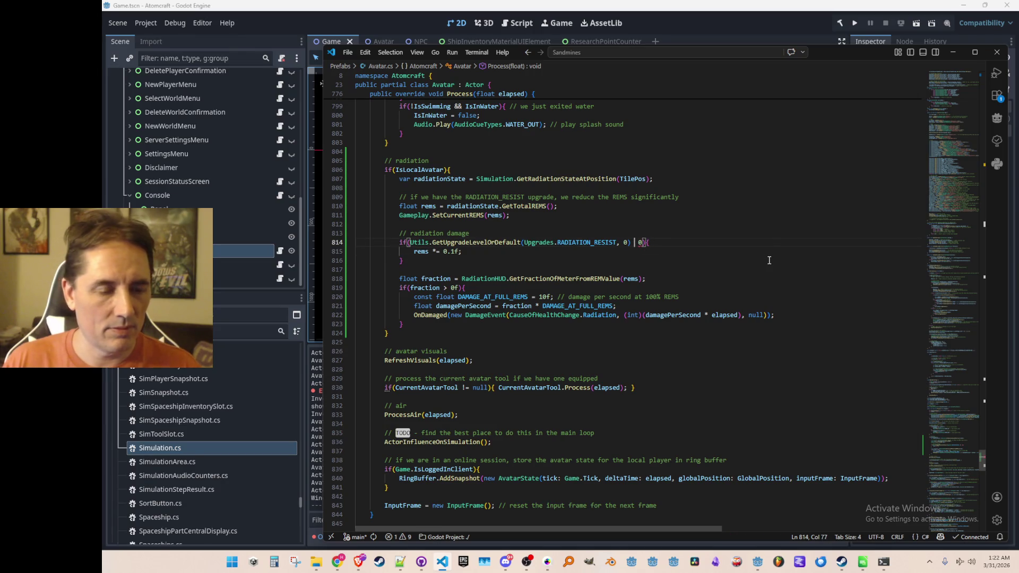
Step: Delete the rems multiplier line below the upgrade check
{"action": "key", "text": "Home"}
{"action": "key", "text": "Down"}
{"action": "key", "text": "ctrl+shift+k"}
Step: Move the radiation damage calculation inside the upgrade check and indent it
{"action": "key", "text": "Down"}
{"action": "key", "text": "Down"}
{"action": "key", "text": "shift+Down"}
{"action": "key", "text": "shift+Down"}
{"action": "key", "text": "shift+Down"}
{"action": "key", "text": "ctrl+x"}
{"action": "key", "text": "Up"}
{"action": "key", "text": "ctrl+shift+k"}
{"action": "key", "text": "Up"}
{"action": "key", "text": "ctrl+v"}
{"action": "key", "text": "shift+Up"}
{"action": "key", "text": "shift+Up"}
{"action": "key", "text": "shift+Up"}
{"action": "key", "text": "Tab"}
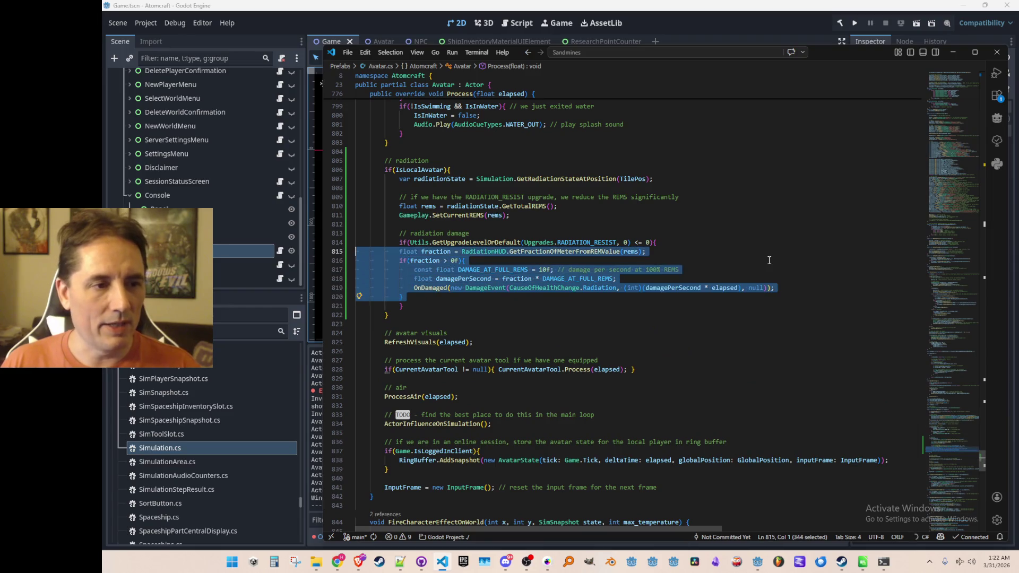
{"action": "key", "text": "Up"}
{"action": "key", "text": "Up"}
{"action": "key", "text": "Up"}
Step: Reword the comment to 'only take' damage without protection, fixing the 'protection' typo
{"action": "key", "text": "End"}
{"action": "type", "text": "only take"}
{"action": "key", "text": "End"}
{"action": "type", "text": "i"}
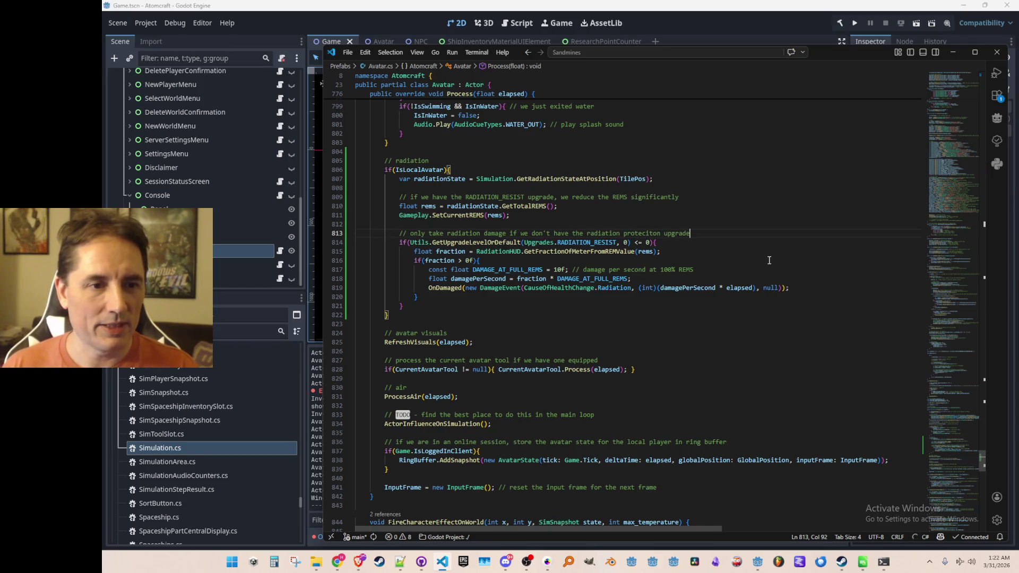
{"action": "key", "text": "ctrl+Left"}
{"action": "key", "text": "Left"}
{"action": "key", "text": "BackSpace"}
{"action": "key", "text": "Right"}
{"action": "type", "text": "i"}
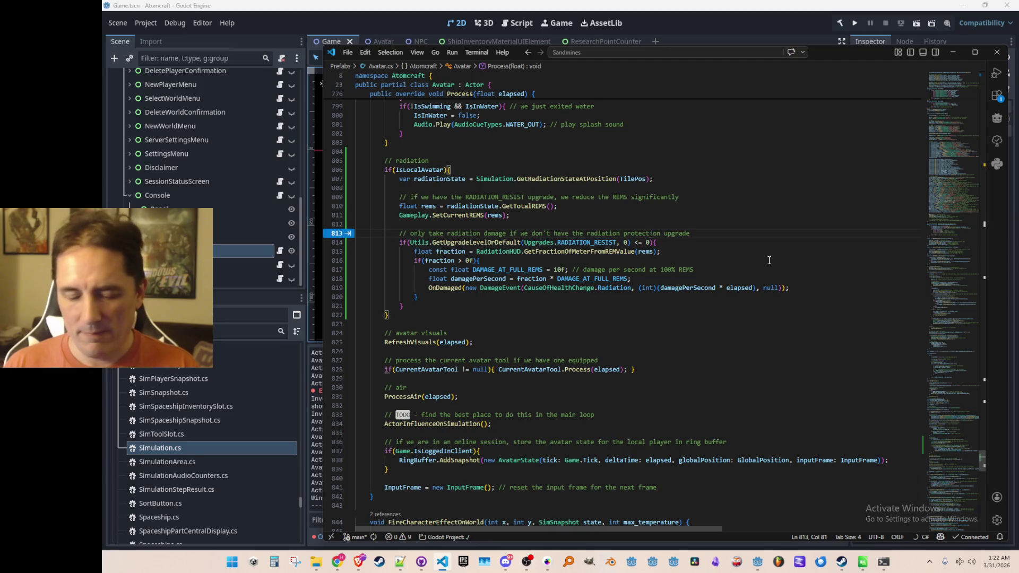
{"action": "key", "text": "Up"}
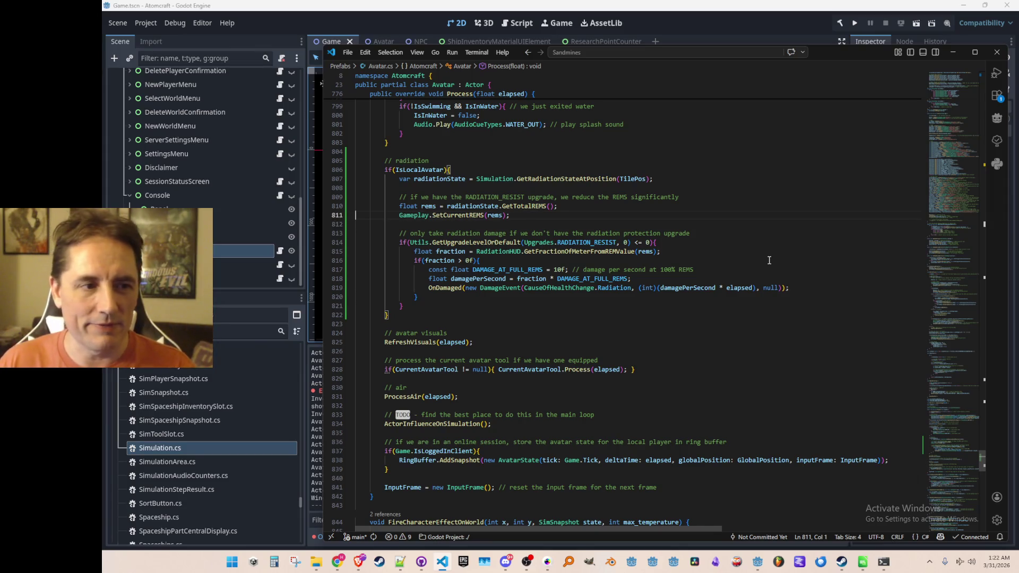
{"action": "left_click", "coordinate": [802, 15]}
Step: Launch Atomcraft from Godot and load a single-player profile into the cave world
{"action": "left_click", "coordinate": [854, 23]}
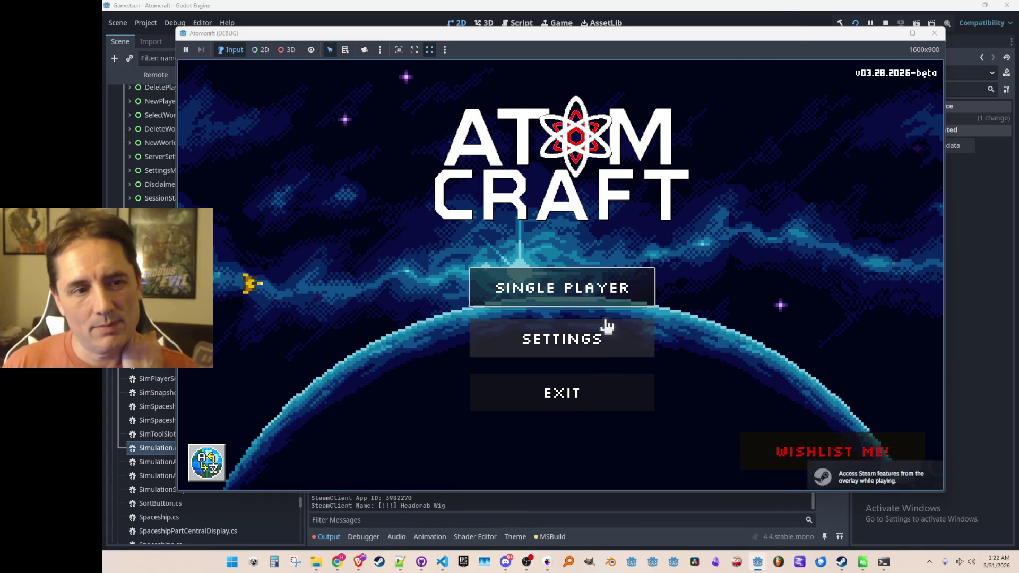
{"action": "left_click", "coordinate": [594, 292]}
{"action": "scroll", "coordinate": [561, 278], "scroll_direction": "down", "scroll_amount": 3}
{"action": "left_click", "coordinate": [601, 241]}
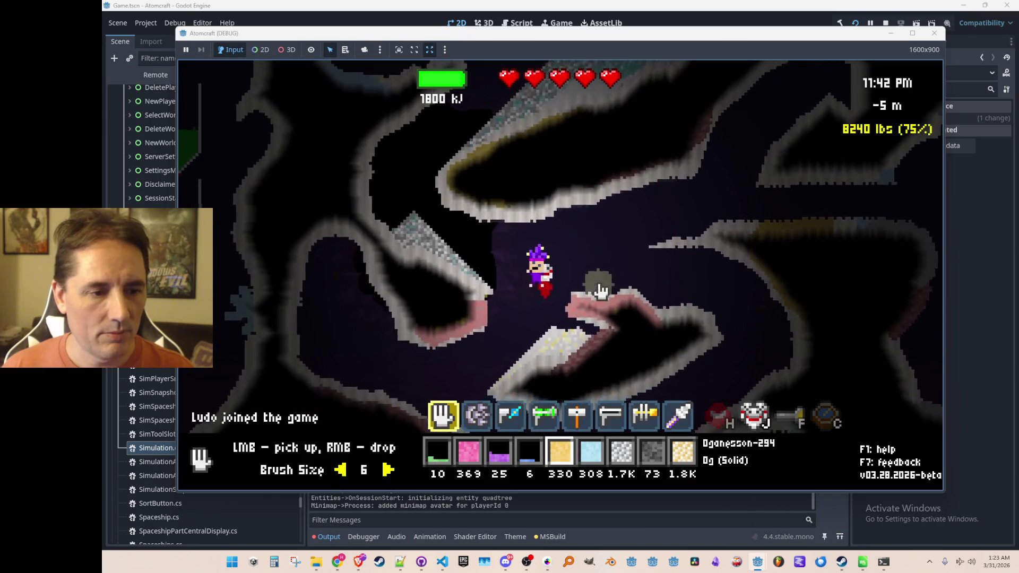
Step: Walk through the cave, pick up radioactive material, and check the inventory and shop
{"action": "key", "text": "a"}
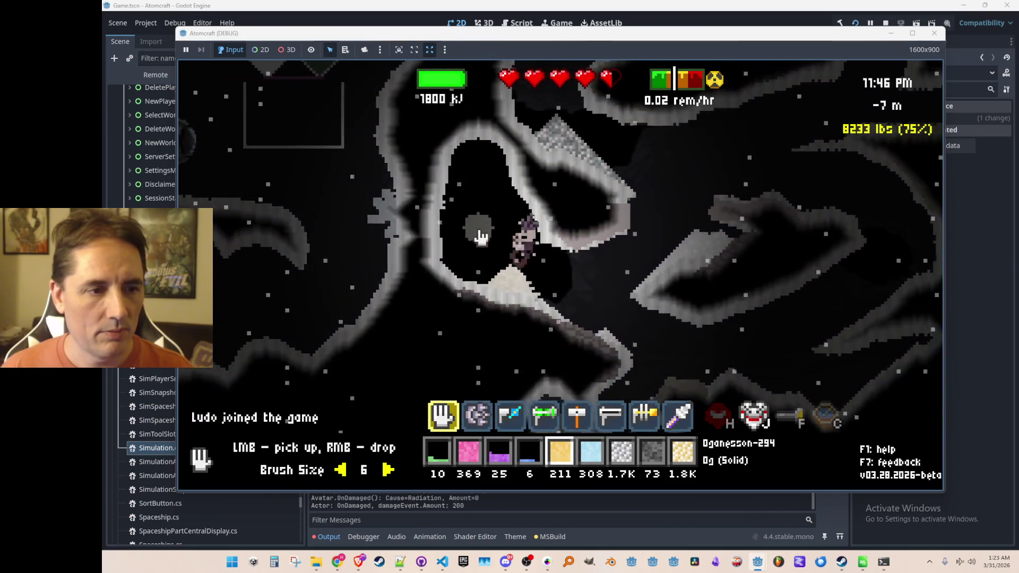
{"action": "left_click", "coordinate": [516, 271]}
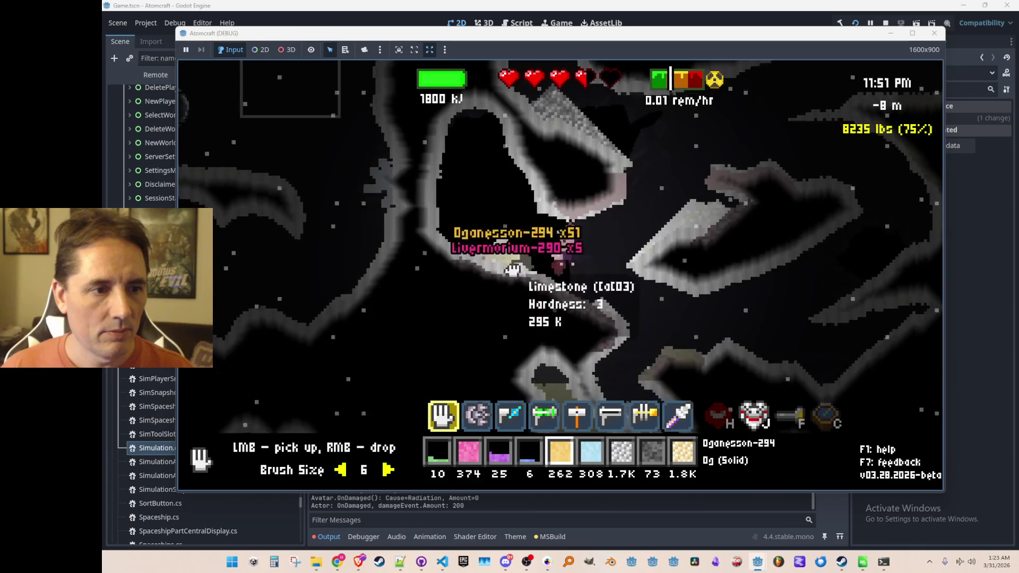
{"action": "key", "text": "i"}
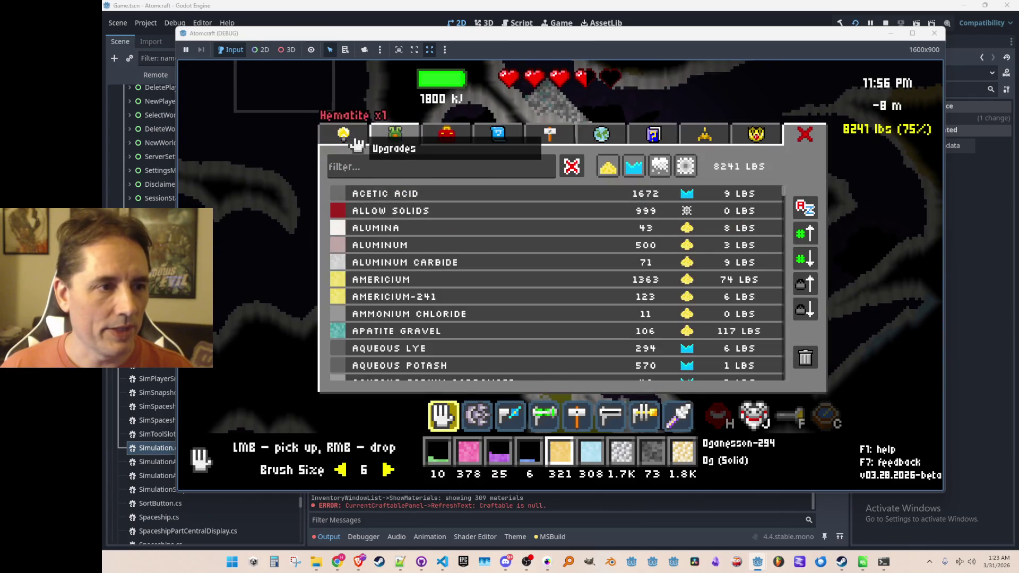
{"action": "left_click", "coordinate": [357, 144]}
{"action": "key", "text": "Escape"}
Step: Enable free mode with the 'free' console command and buy the Radiation Resist suit upgrade
{"action": "key", "text": "grave"}
{"action": "type", "text": "free"}
{"action": "key", "text": "Return"}
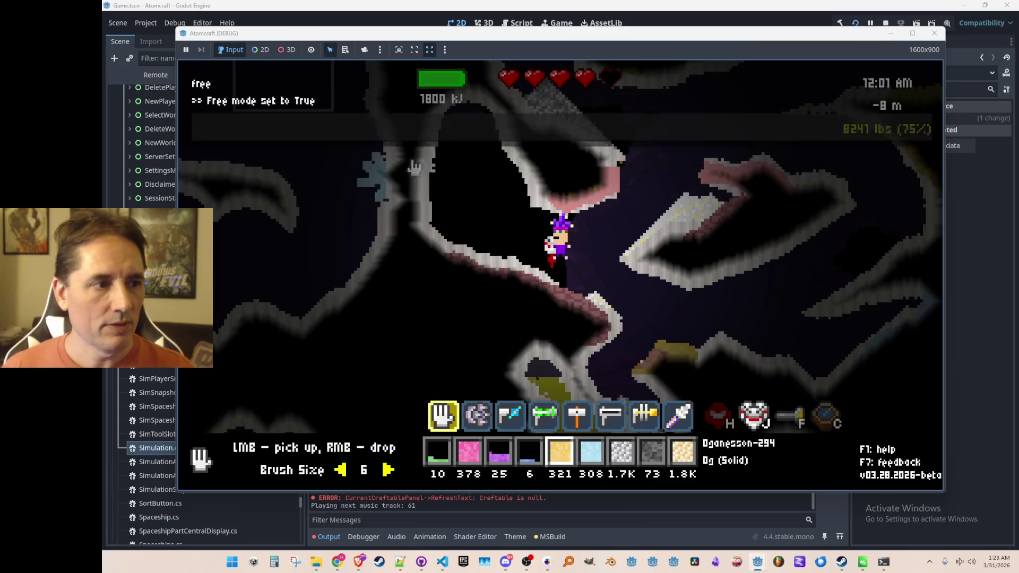
{"action": "key", "text": "i"}
{"action": "left_click", "coordinate": [481, 170]}
{"action": "scroll", "coordinate": [527, 289], "scroll_direction": "down", "scroll_amount": 3}
{"action": "left_click", "coordinate": [568, 321]}
{"action": "key", "text": "Escape"}
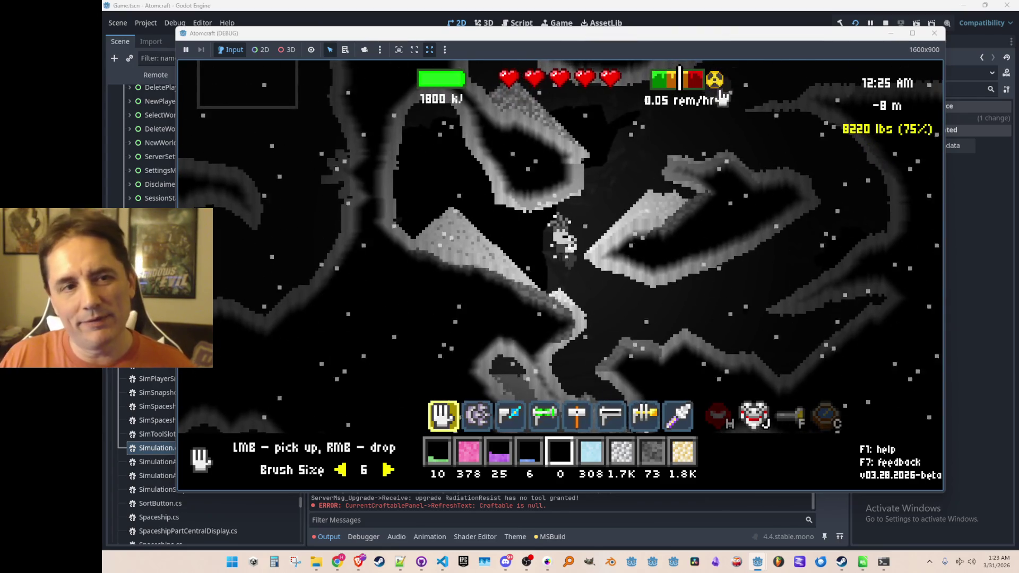
Step: Repeatedly pick up Oganesson and drop it beside the player to test radiation
{"action": "mouse_move", "coordinate": [681, 180]}
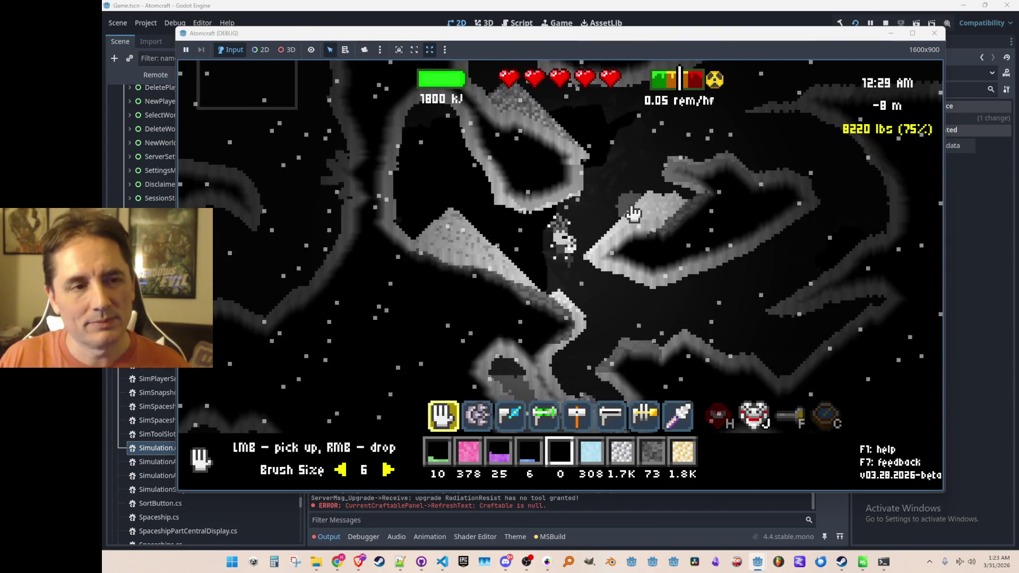
{"action": "mouse_move", "coordinate": [536, 297]}
{"action": "left_mouse_down"}
{"action": "mouse_move", "coordinate": [483, 259]}
{"action": "mouse_move", "coordinate": [444, 370]}
{"action": "mouse_move", "coordinate": [380, 243]}
{"action": "left_mouse_up"}
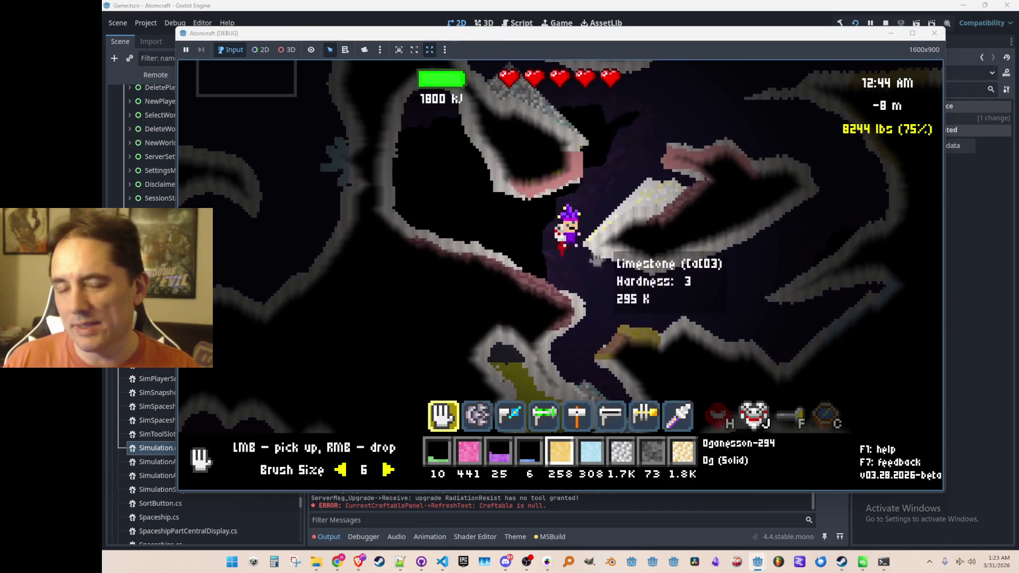
{"action": "right_click", "coordinate": [524, 240]}
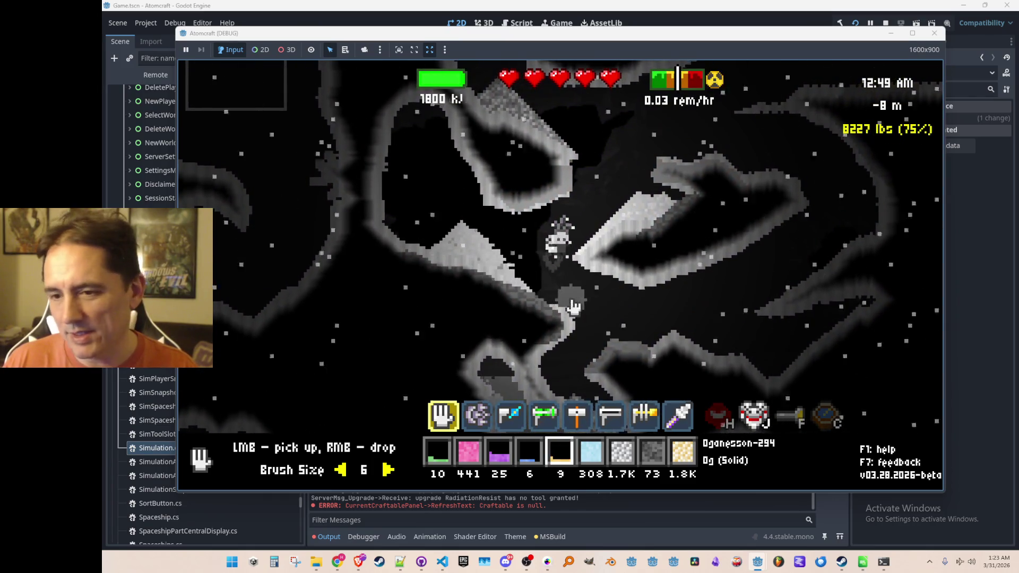
{"action": "mouse_move", "coordinate": [554, 307]}
{"action": "left_mouse_down"}
{"action": "mouse_move", "coordinate": [531, 260]}
{"action": "mouse_move", "coordinate": [474, 228]}
{"action": "left_mouse_up"}
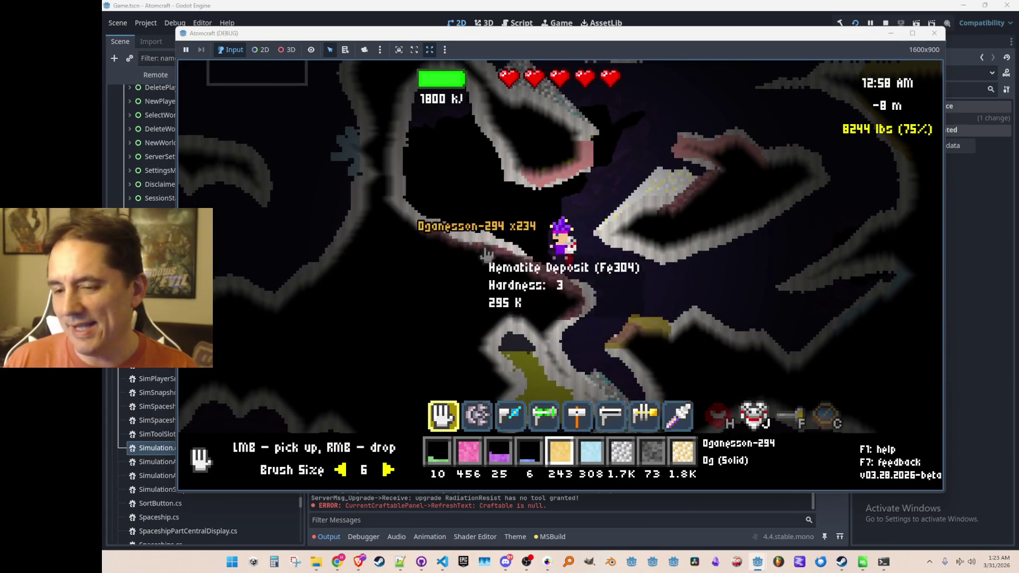
{"action": "key", "text": "a"}
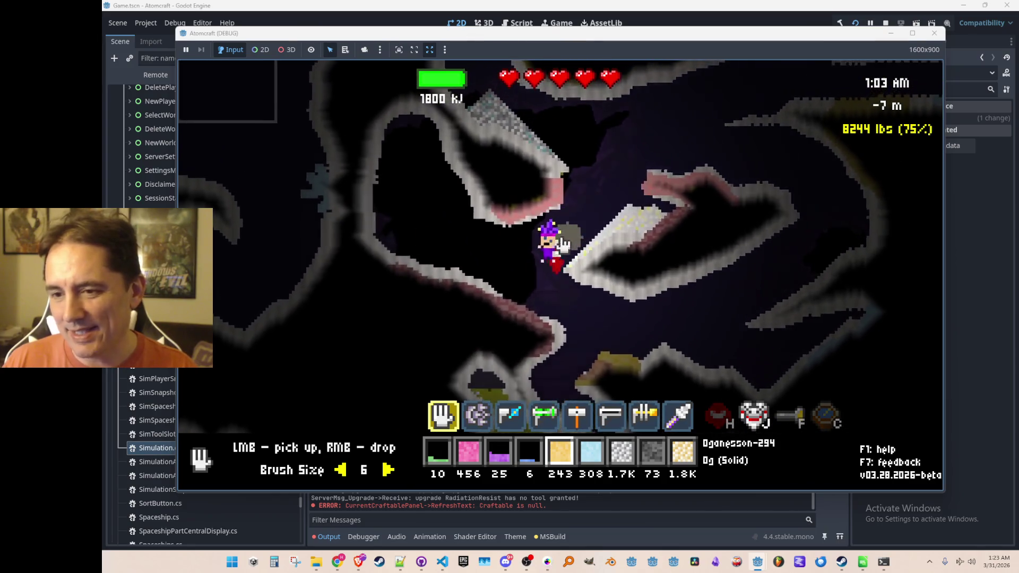
{"action": "right_click", "coordinate": [461, 214]}
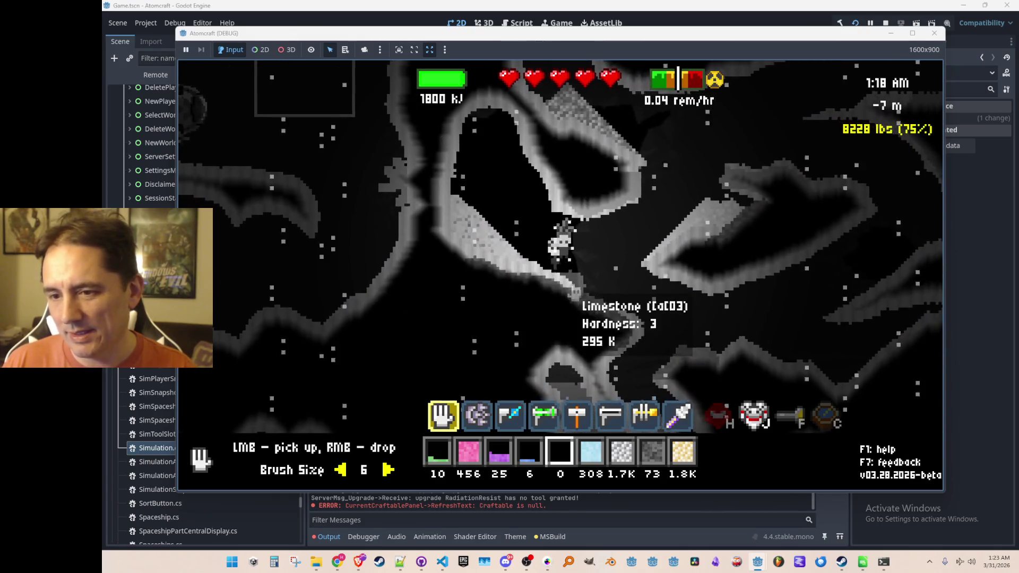
{"action": "left_click", "coordinate": [451, 228]}
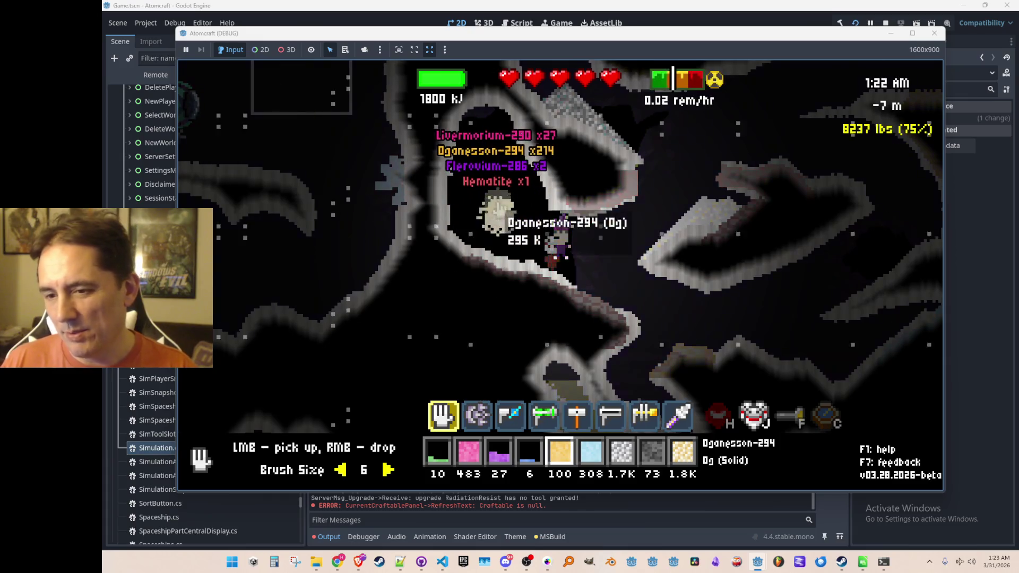
{"action": "right_click", "coordinate": [523, 230]}
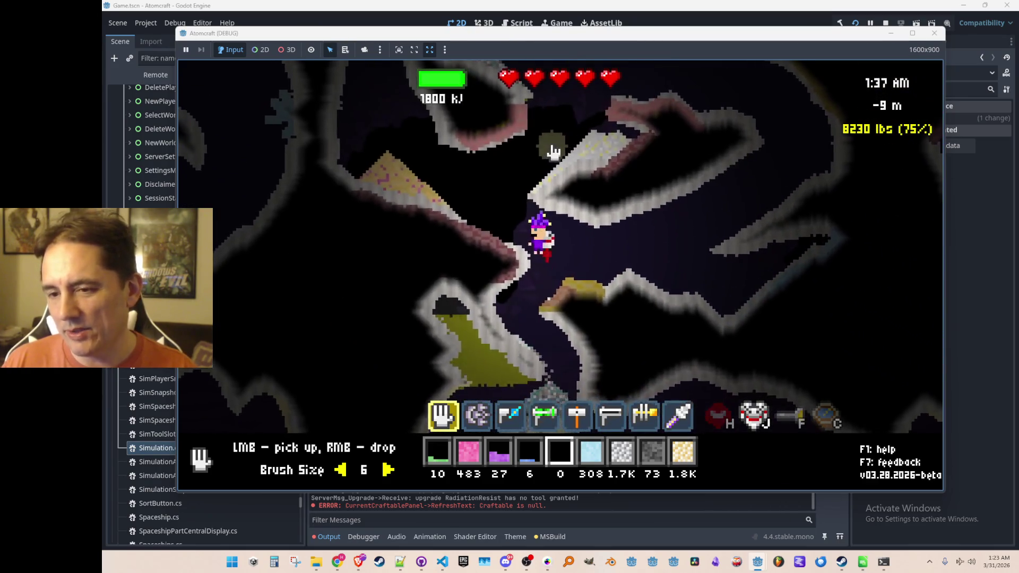
{"action": "left_click", "coordinate": [568, 297]}
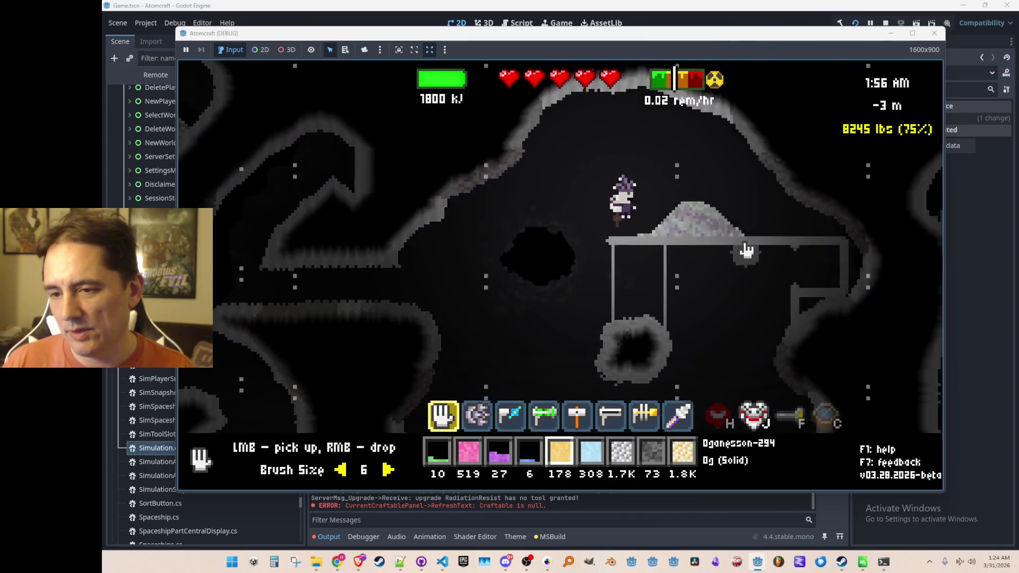
{"action": "right_click", "coordinate": [655, 204]}
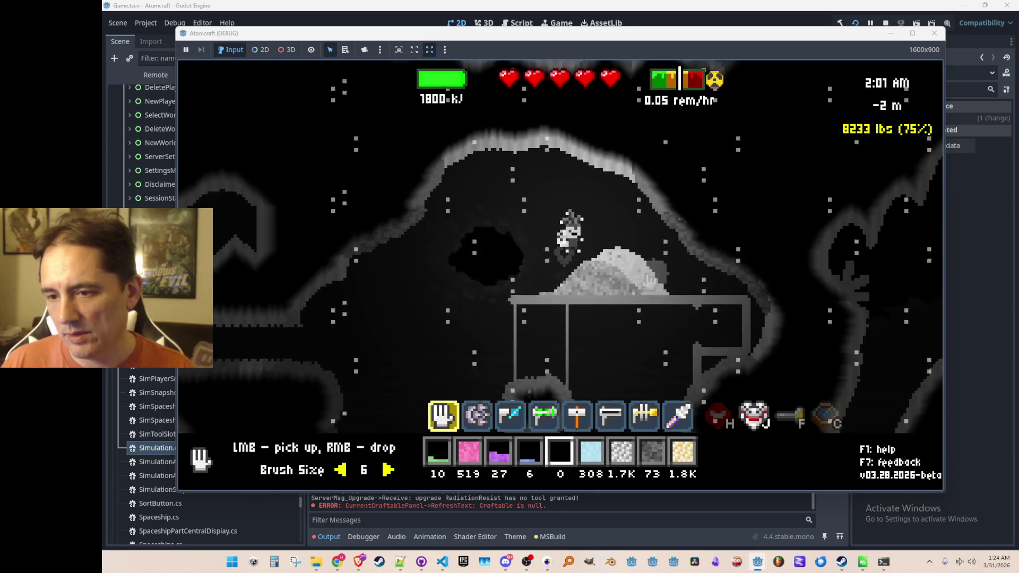
Step: Drop Oganesson, Copernicium, Flerovium and Livermorium into a pile, then close the debug game
{"action": "mouse_move", "coordinate": [632, 294]}
{"action": "left_mouse_down"}
{"action": "mouse_move", "coordinate": [630, 284]}
{"action": "mouse_move", "coordinate": [639, 297]}
{"action": "mouse_move", "coordinate": [561, 306]}
{"action": "mouse_move", "coordinate": [553, 340]}
{"action": "left_mouse_up"}
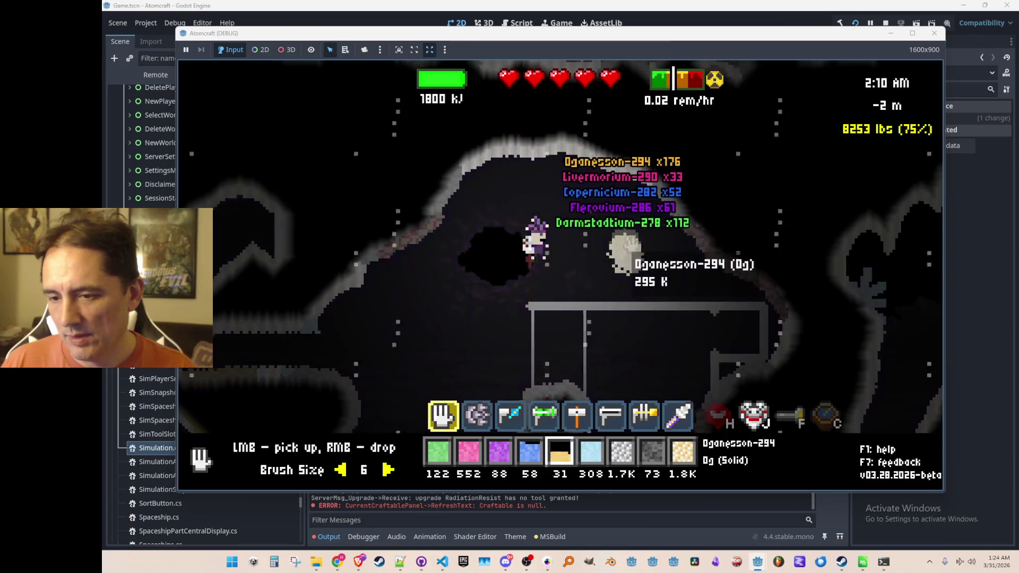
{"action": "right_click", "coordinate": [625, 254]}
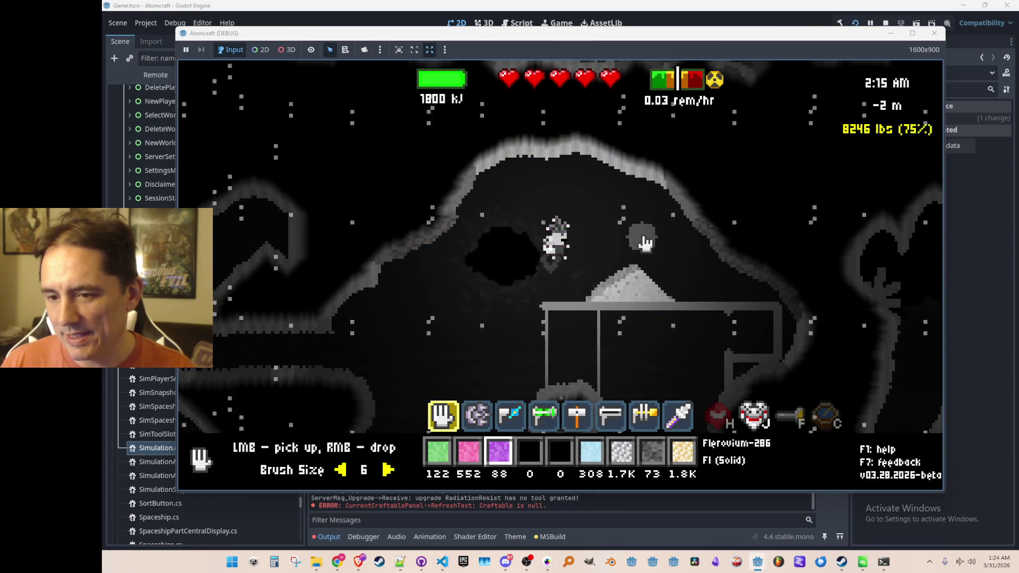
{"action": "right_click", "coordinate": [645, 244]}
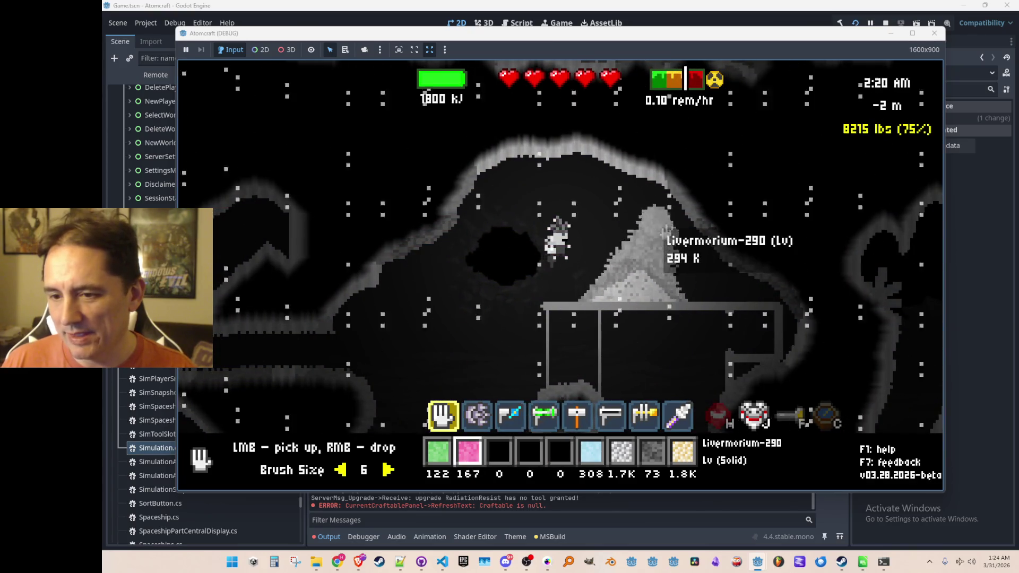
{"action": "left_click", "coordinate": [713, 287]}
{"action": "mouse_move", "coordinate": [714, 288]}
{"action": "left_mouse_down"}
{"action": "mouse_move", "coordinate": [716, 302]}
{"action": "mouse_move", "coordinate": [587, 303]}
{"action": "mouse_move", "coordinate": [675, 311]}
{"action": "left_mouse_up"}
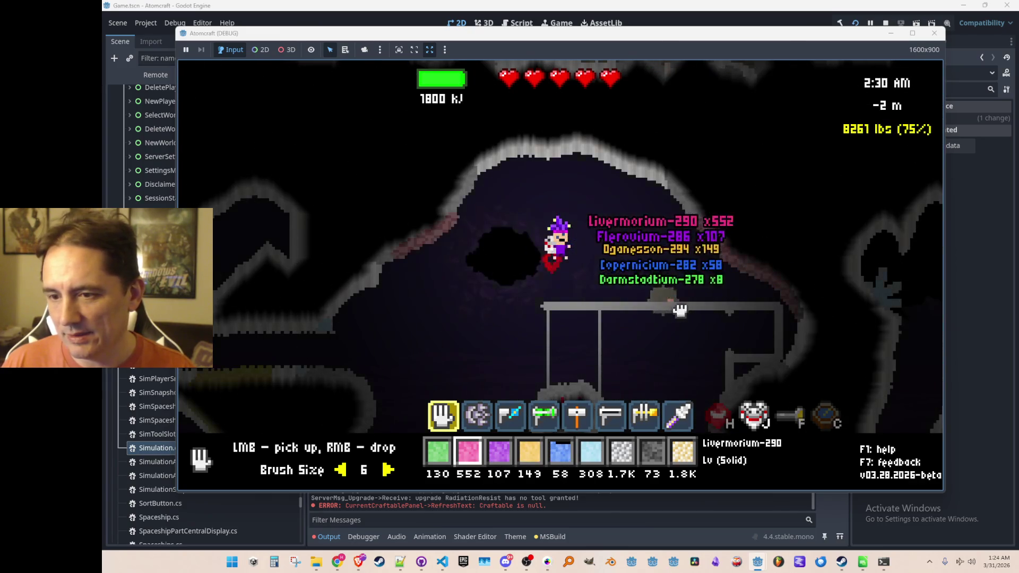
{"action": "scroll", "coordinate": [652, 250], "scroll_direction": "down", "scroll_amount": 2}
{"action": "right_click", "coordinate": [648, 233]}
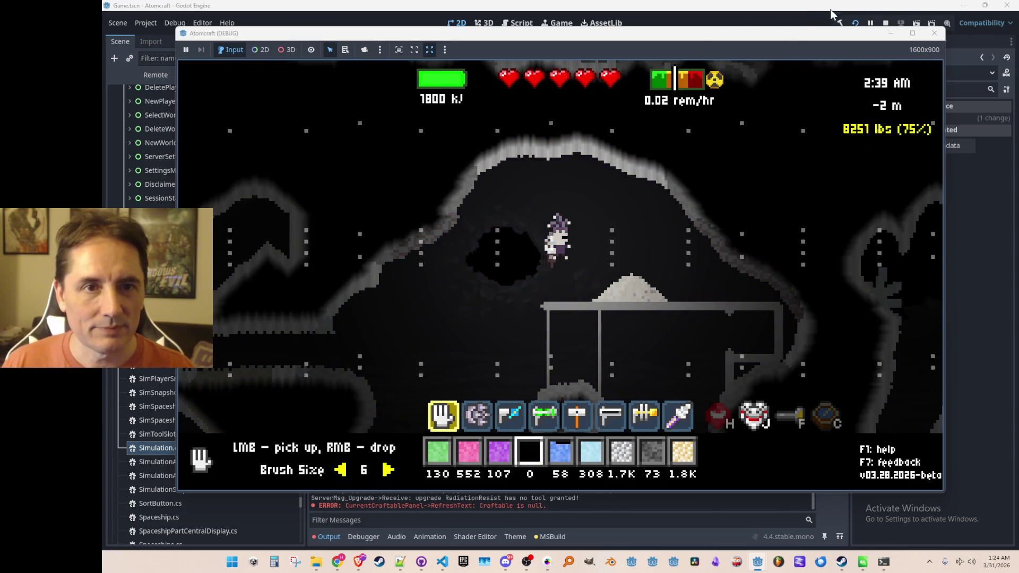
{"action": "left_click", "coordinate": [886, 23]}
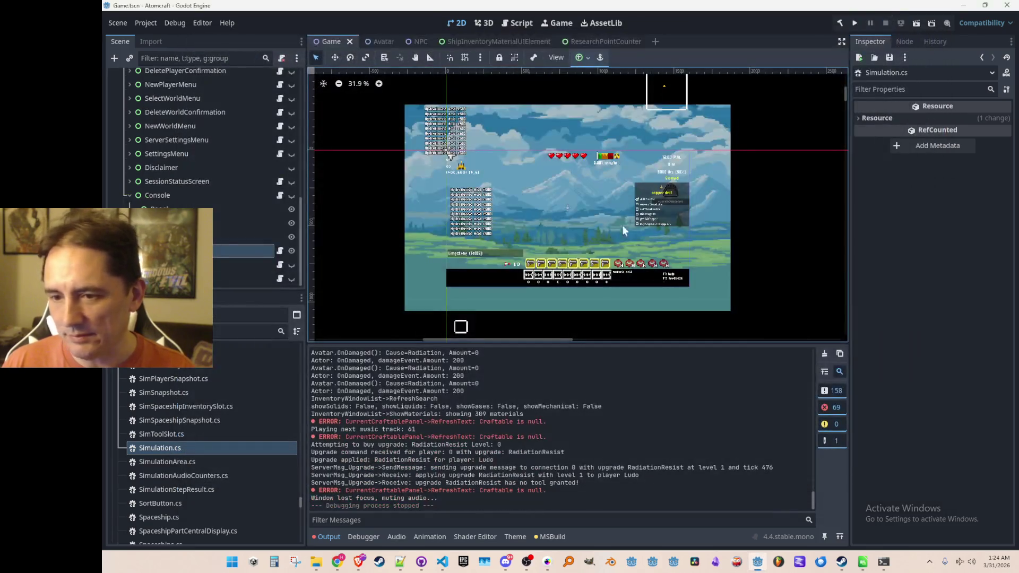
Step: Save the Game scene with Ctrl+S and switch to the Pro Motion NG sprite sheet
{"action": "key", "text": "ctrl+s"}
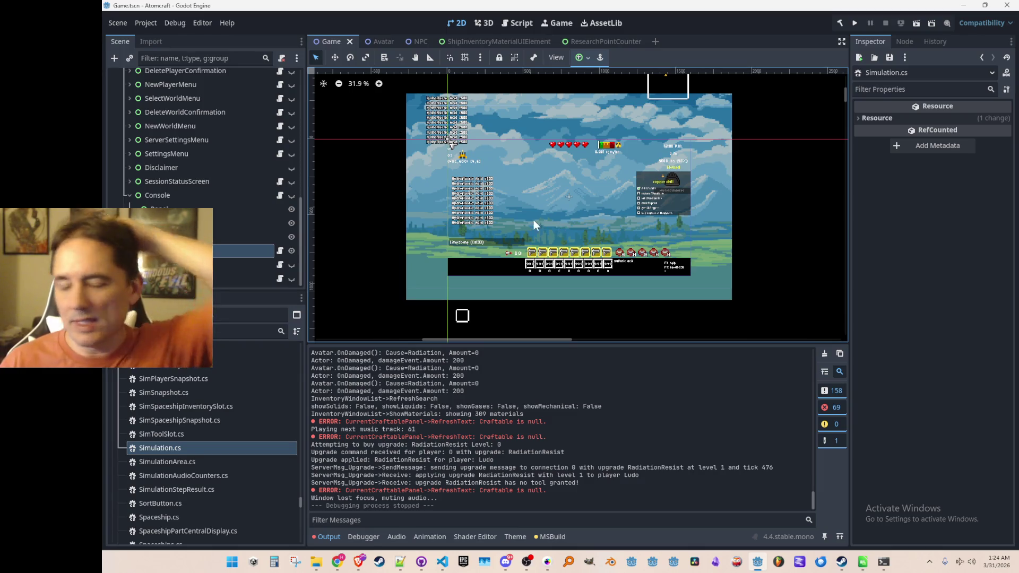
{"action": "key", "text": "alt+Tab"}
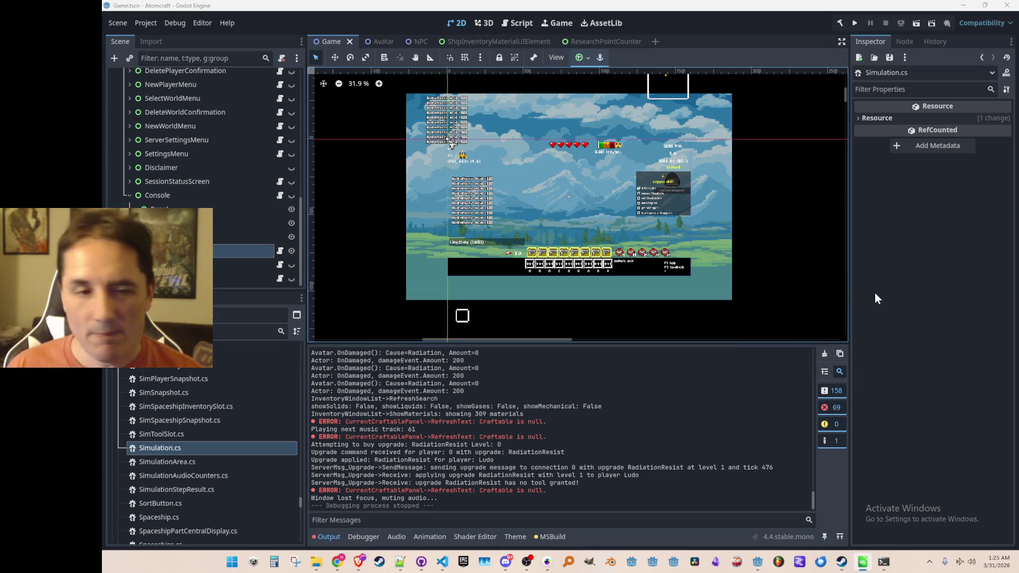
{"action": "left_click", "coordinate": [550, 567]}
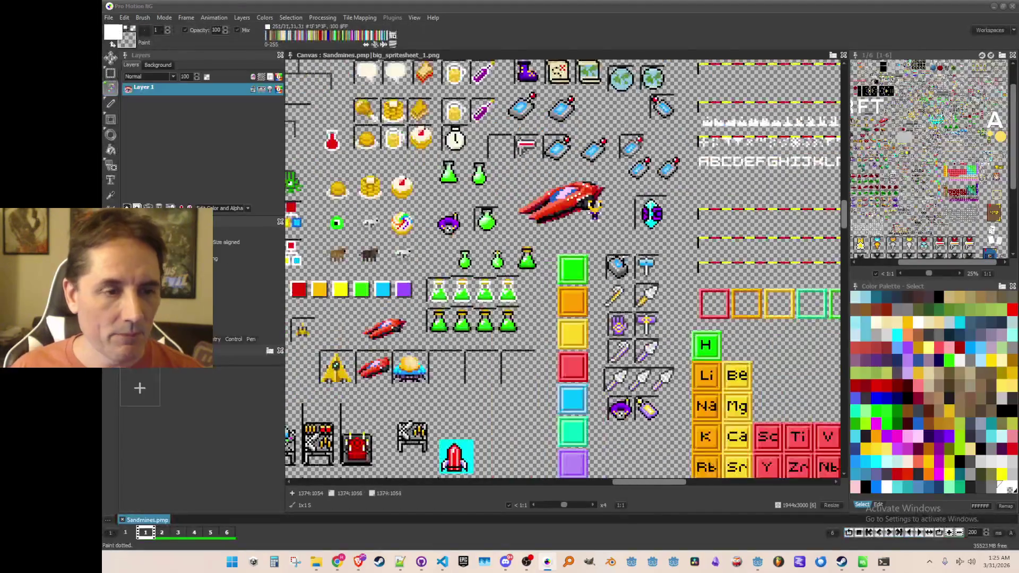
Step: Zoom in on the rock and gem icons and lift the duplicate rock out of its frame
{"action": "key", "text": "b"}
{"action": "scroll", "coordinate": [616, 154], "scroll_direction": "up", "scroll_amount": 5}
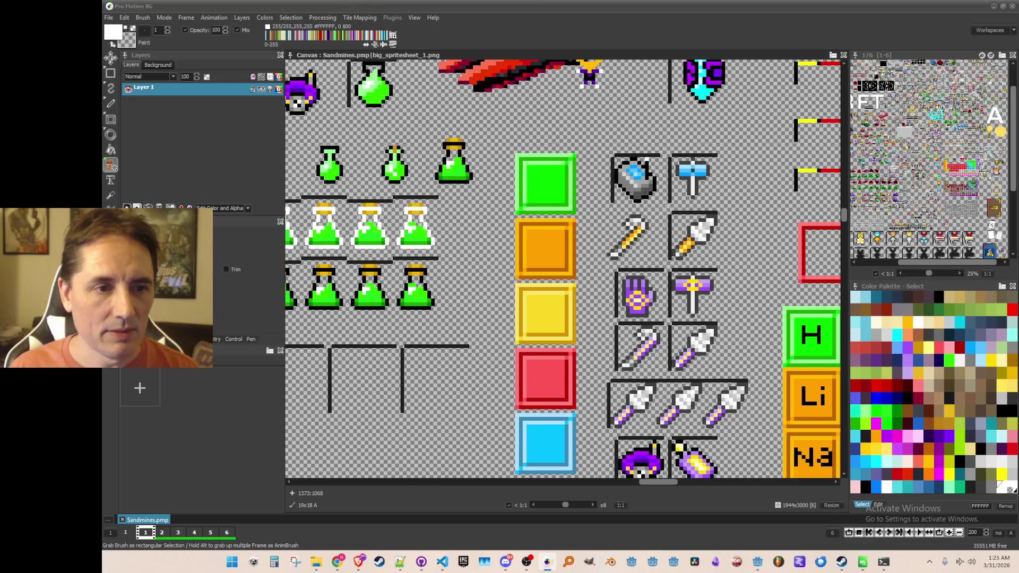
{"action": "left_click_drag", "start_coordinate": [672, 215], "coordinate": [641, 326]}
{"action": "scroll", "coordinate": [610, 223], "scroll_direction": "up", "scroll_amount": 2}
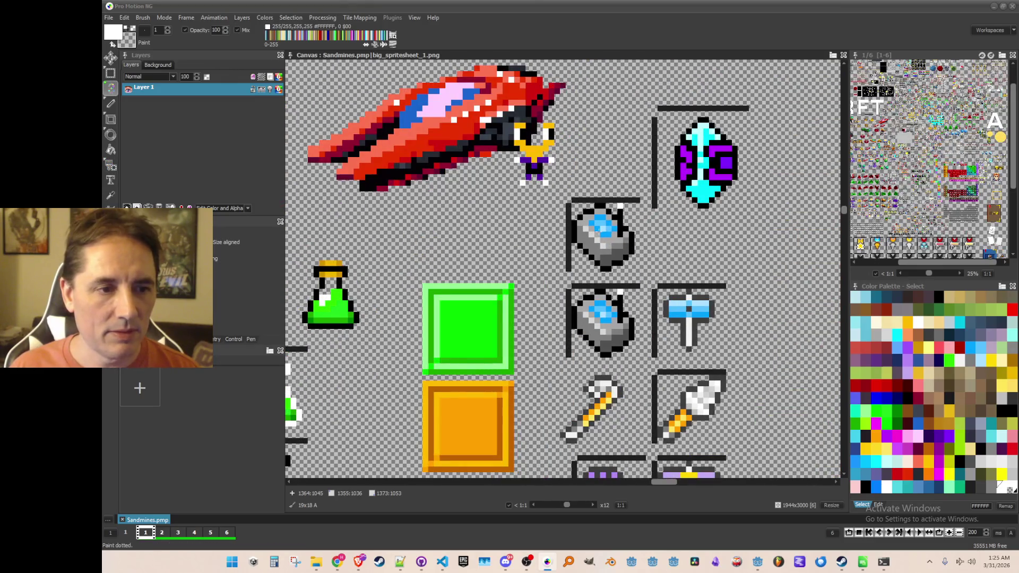
{"action": "scroll", "coordinate": [610, 234], "scroll_direction": "up", "scroll_amount": 1}
{"action": "key", "text": "b"}
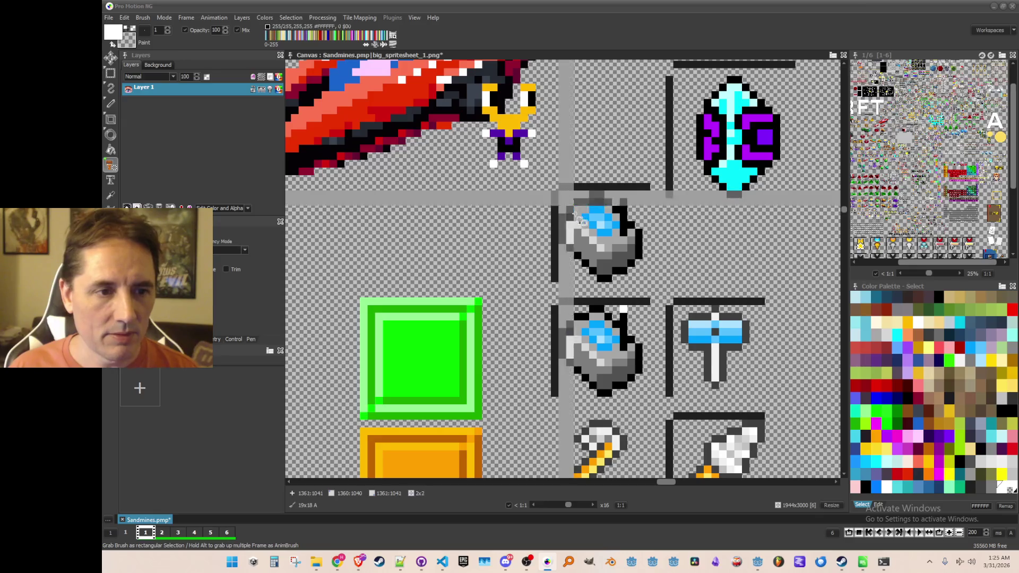
{"action": "left_click_drag", "start_coordinate": [652, 287], "coordinate": [652, 288]}
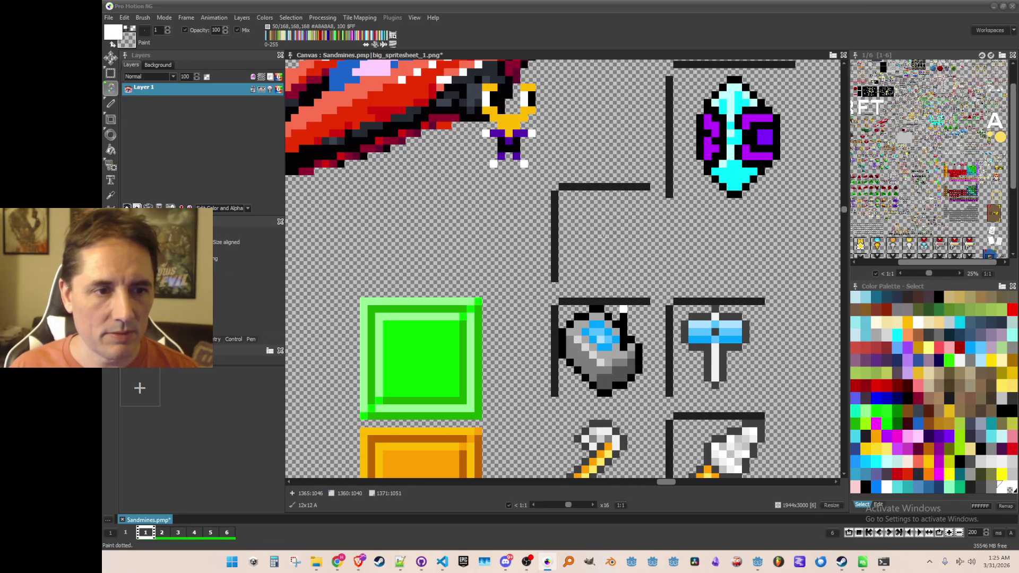
Step: Paint a white head and outline it with the sampled dark outline colour
{"action": "left_click", "coordinate": [920, 320]}
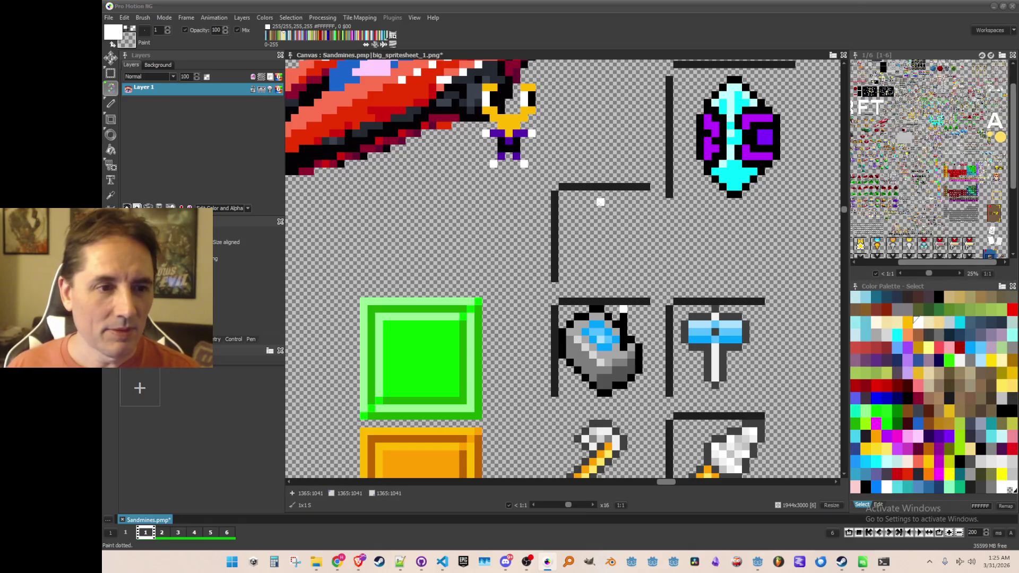
{"action": "mouse_move", "coordinate": [600, 201]}
{"action": "left_mouse_down"}
{"action": "mouse_move", "coordinate": [601, 218]}
{"action": "mouse_move", "coordinate": [616, 194]}
{"action": "mouse_move", "coordinate": [603, 196]}
{"action": "mouse_move", "coordinate": [616, 198]}
{"action": "left_mouse_up"}
{"action": "key", "text": "comma"}
{"action": "left_click", "coordinate": [605, 184]}
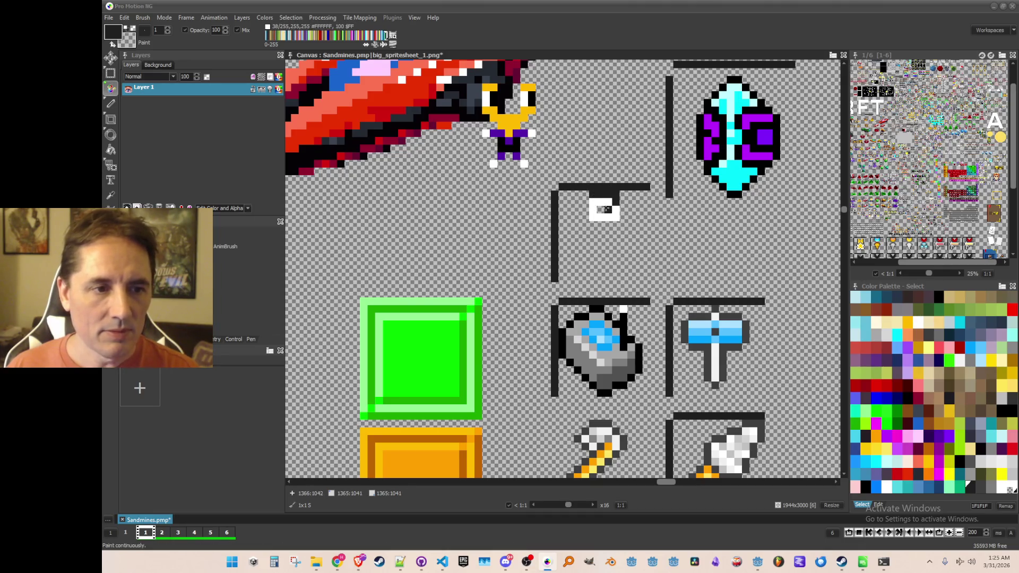
{"action": "key", "text": "comma"}
{"action": "left_click", "coordinate": [606, 217]}
{"action": "key", "text": "comma"}
{"action": "left_click", "coordinate": [615, 192]}
{"action": "mouse_move", "coordinate": [585, 199]}
{"action": "left_mouse_down"}
{"action": "mouse_move", "coordinate": [585, 215]}
{"action": "mouse_move", "coordinate": [617, 216]}
{"action": "mouse_move", "coordinate": [605, 232]}
{"action": "mouse_move", "coordinate": [624, 240]}
{"action": "mouse_move", "coordinate": [560, 232]}
{"action": "mouse_move", "coordinate": [605, 227]}
{"action": "left_mouse_up"}
{"action": "key", "text": "comma"}
{"action": "left_click", "coordinate": [618, 216]}
Step: Add a white line with dark ends and a dark bar beneath the figure's arms
{"action": "key", "text": "comma"}
{"action": "left_click", "coordinate": [586, 226]}
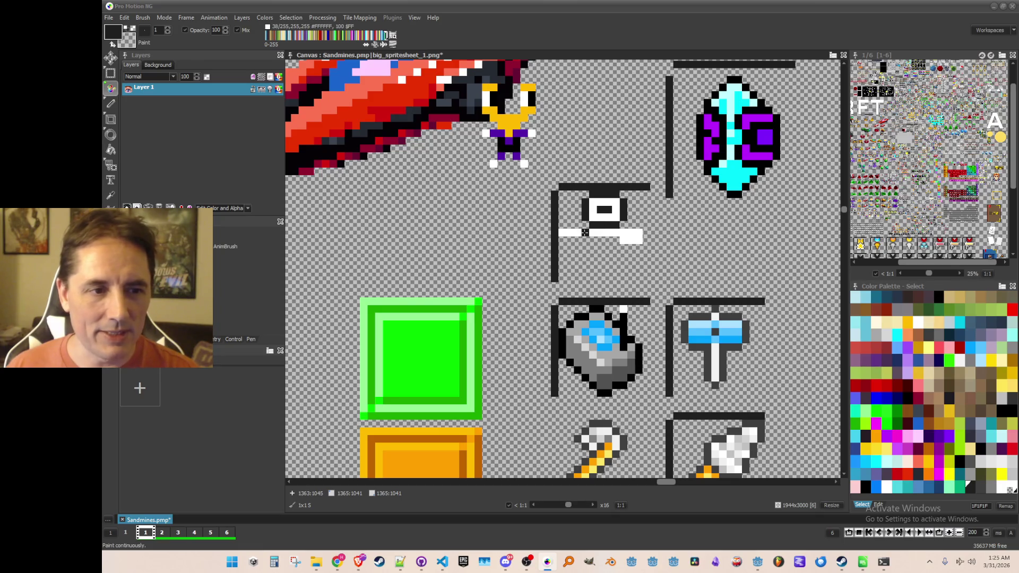
{"action": "mouse_move", "coordinate": [591, 232]}
{"action": "left_mouse_down"}
{"action": "mouse_move", "coordinate": [558, 232]}
{"action": "mouse_move", "coordinate": [622, 240]}
{"action": "left_mouse_up"}
{"action": "key", "text": "k"}
{"action": "left_click", "coordinate": [594, 233]}
{"action": "left_click", "coordinate": [578, 229]}
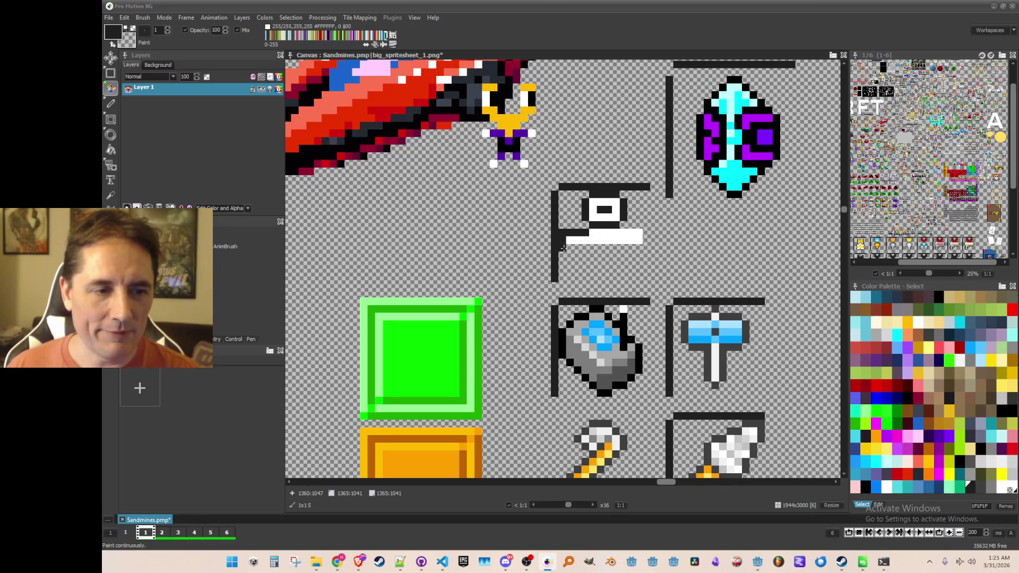
{"action": "mouse_move", "coordinate": [631, 240]}
{"action": "left_mouse_down"}
{"action": "mouse_move", "coordinate": [646, 240]}
{"action": "mouse_move", "coordinate": [621, 248]}
{"action": "left_mouse_up"}
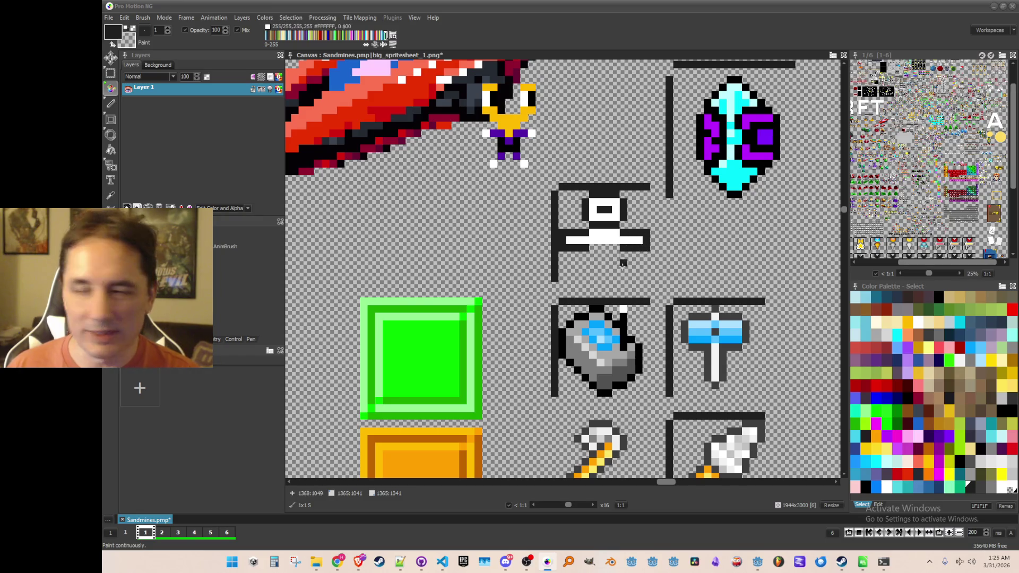
{"action": "left_click_drag", "start_coordinate": [576, 278], "coordinate": [596, 279]}
{"action": "left_click", "coordinate": [623, 278]}
{"action": "left_click", "coordinate": [608, 279]}
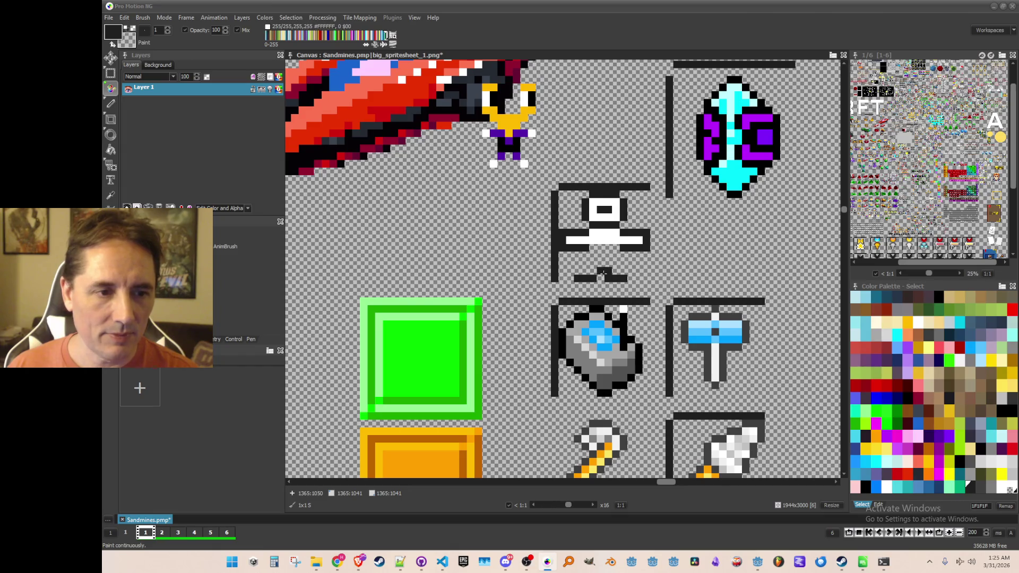
{"action": "mouse_move", "coordinate": [601, 276]}
{"action": "left_mouse_down"}
{"action": "mouse_move", "coordinate": [615, 256]}
{"action": "mouse_move", "coordinate": [602, 250]}
{"action": "mouse_move", "coordinate": [617, 259]}
{"action": "left_mouse_up"}
Step: Paint white body pixels and outline the figure's lower-right leg in dark
{"action": "left_click", "coordinate": [613, 239], "text": "alt"}
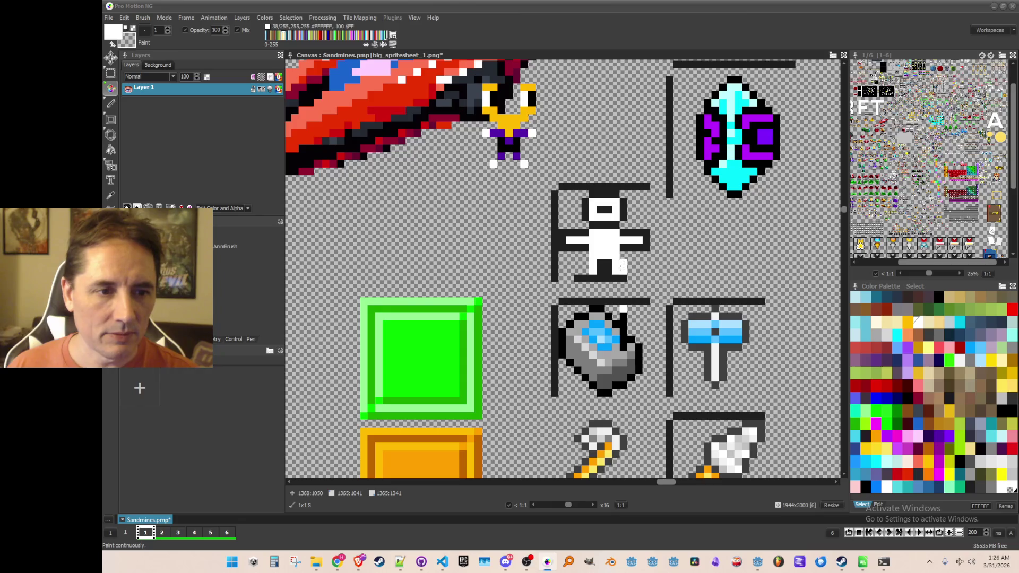
{"action": "left_click", "coordinate": [584, 256], "text": "alt"}
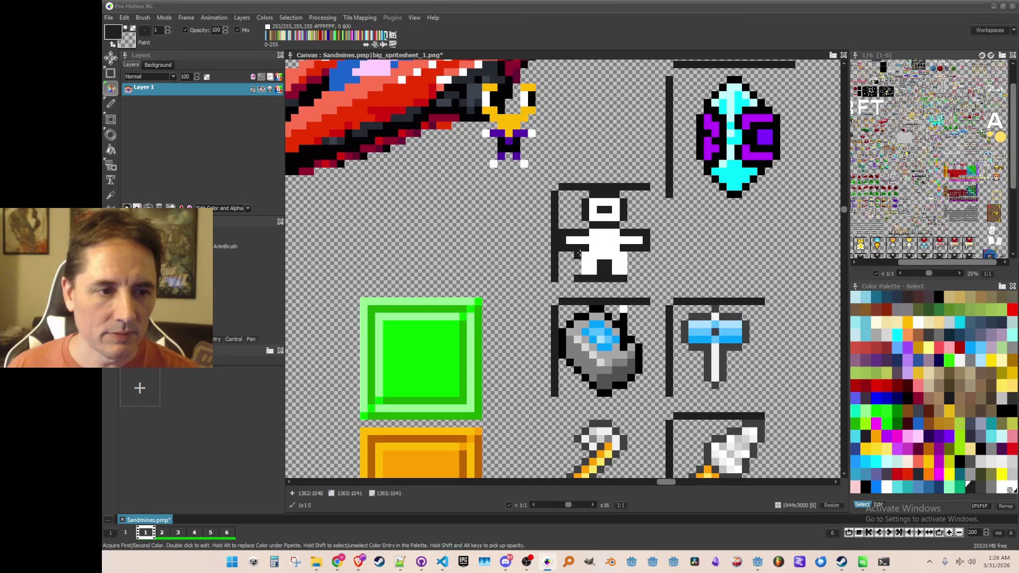
{"action": "left_click_drag", "start_coordinate": [630, 259], "coordinate": [630, 272]}
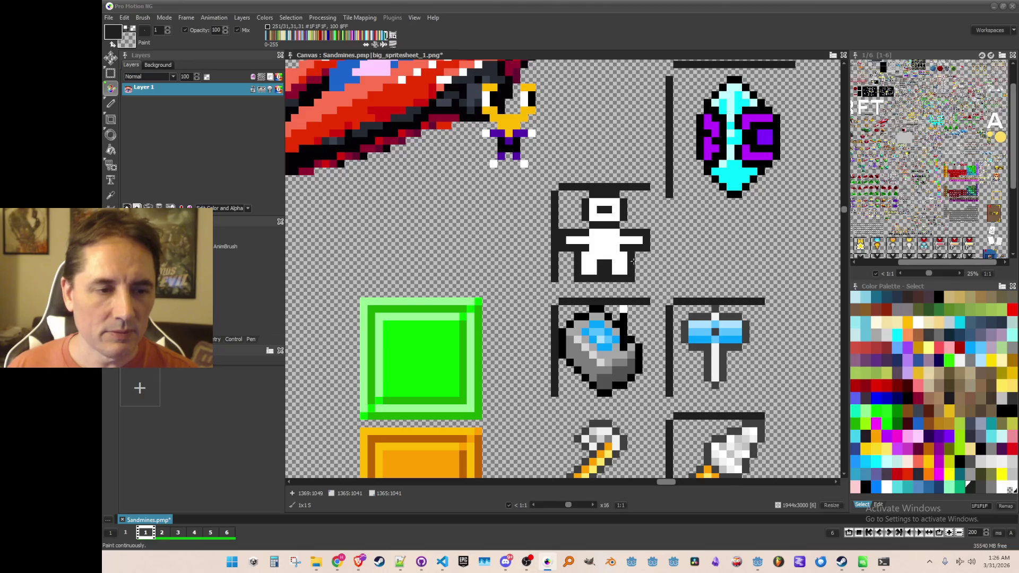
{"action": "key", "text": "alt"}
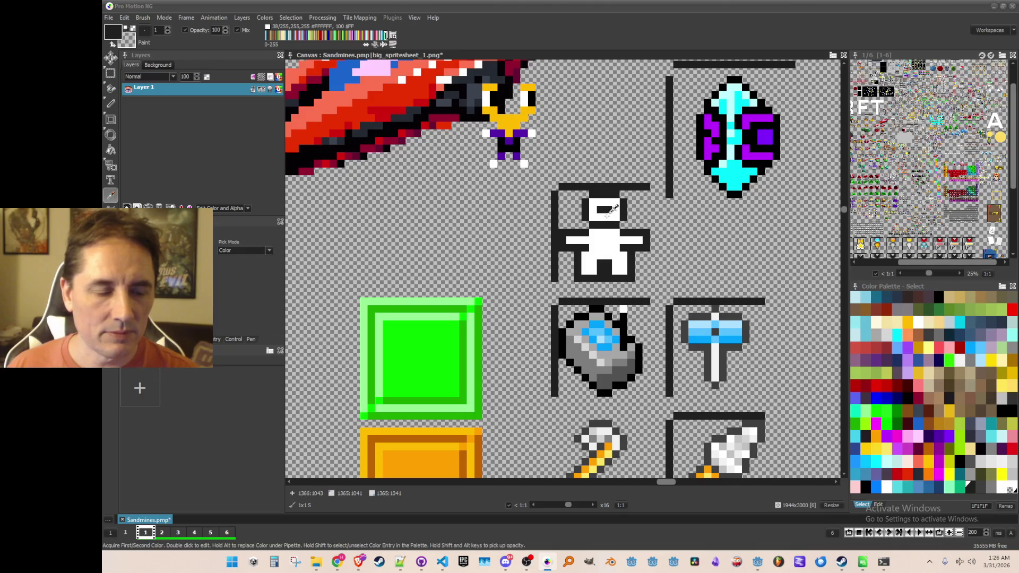
{"action": "left_click", "coordinate": [606, 221], "text": "alt"}
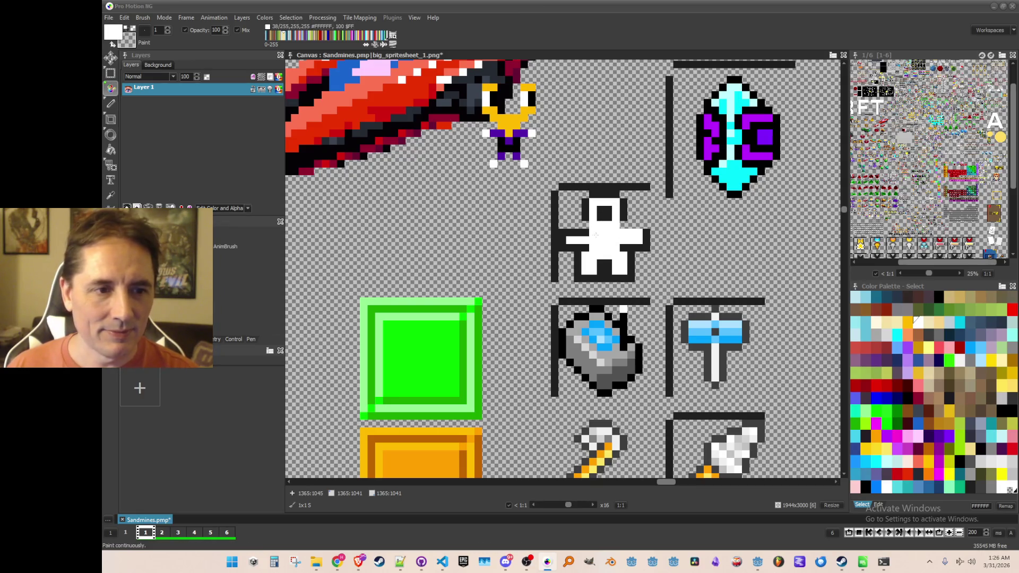
{"action": "left_click", "coordinate": [571, 226], "text": "alt"}
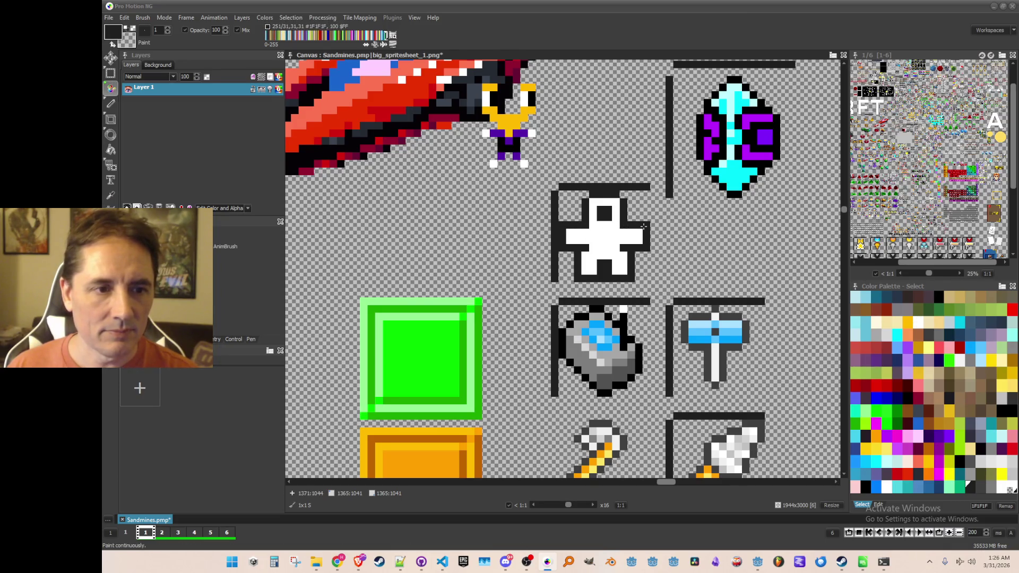
{"action": "scroll", "coordinate": [644, 227], "scroll_direction": "down", "scroll_amount": 2}
{"action": "scroll", "coordinate": [643, 260], "scroll_direction": "up", "scroll_amount": 1}
Step: Add mid and light grey shading to the suit figure's head
{"action": "scroll", "coordinate": [630, 269], "scroll_direction": "down", "scroll_amount": 1}
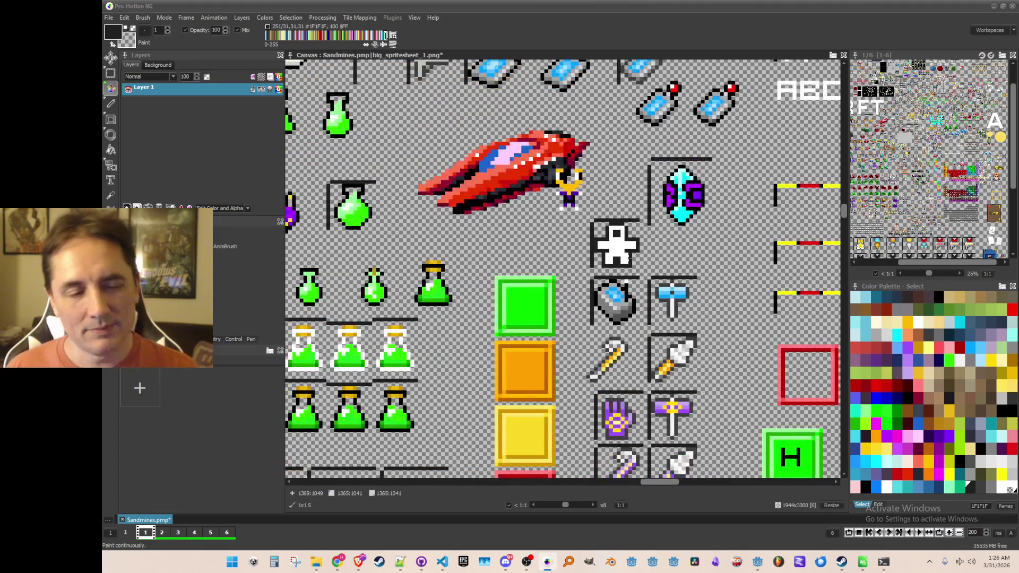
{"action": "scroll", "coordinate": [632, 261], "scroll_direction": "up", "scroll_amount": 1}
{"action": "scroll", "coordinate": [627, 252], "scroll_direction": "down", "scroll_amount": 1}
{"action": "scroll", "coordinate": [620, 247], "scroll_direction": "up", "scroll_amount": 1}
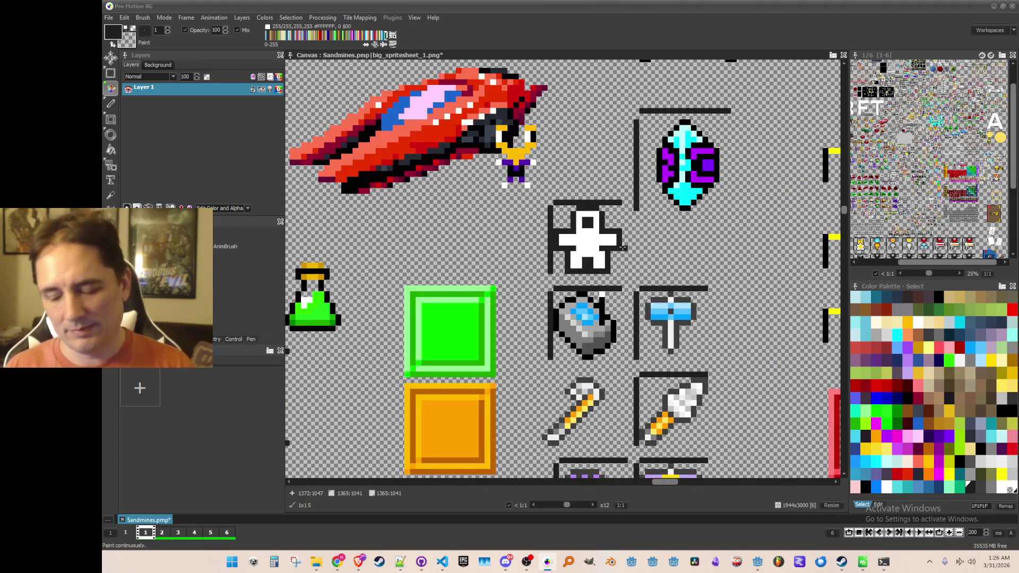
{"action": "scroll", "coordinate": [616, 250], "scroll_direction": "down", "scroll_amount": 2}
{"action": "scroll", "coordinate": [612, 254], "scroll_direction": "up", "scroll_amount": 2}
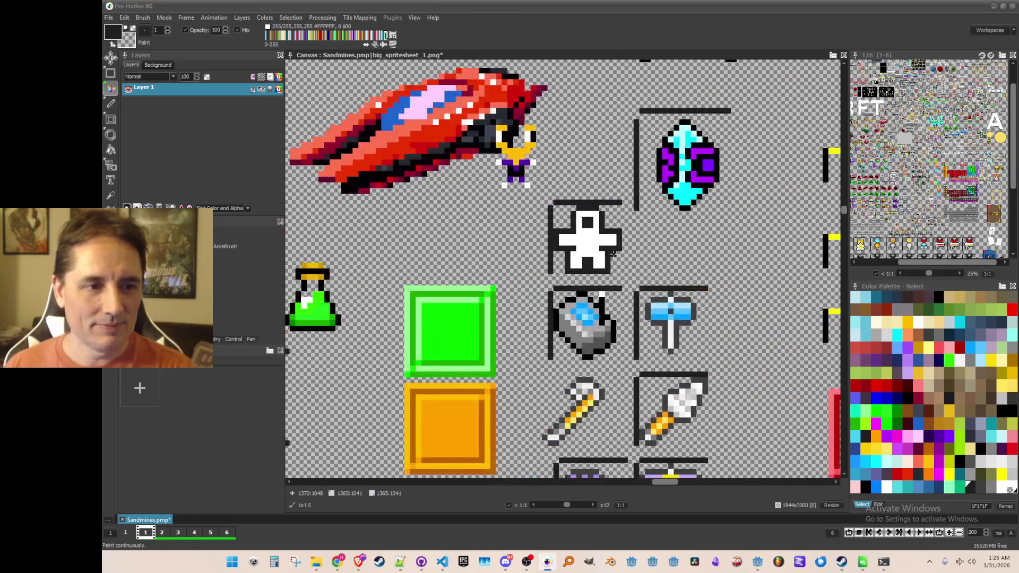
{"action": "scroll", "coordinate": [614, 281], "scroll_direction": "down", "scroll_amount": 1}
{"action": "scroll", "coordinate": [614, 286], "scroll_direction": "up", "scroll_amount": 1}
{"action": "scroll", "coordinate": [615, 285], "scroll_direction": "down", "scroll_amount": 1}
{"action": "scroll", "coordinate": [613, 289], "scroll_direction": "up", "scroll_amount": 1}
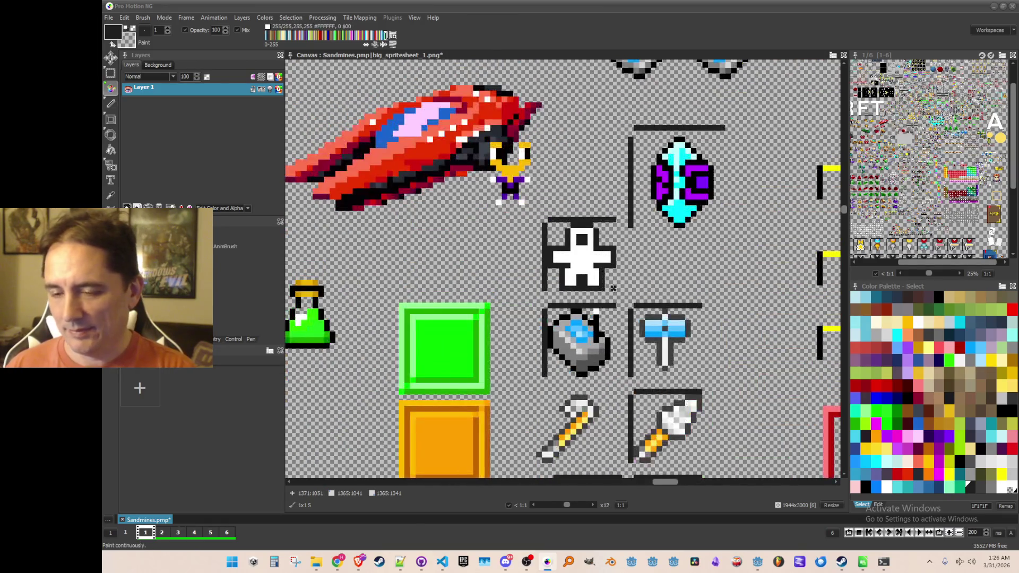
{"action": "key", "text": "p"}
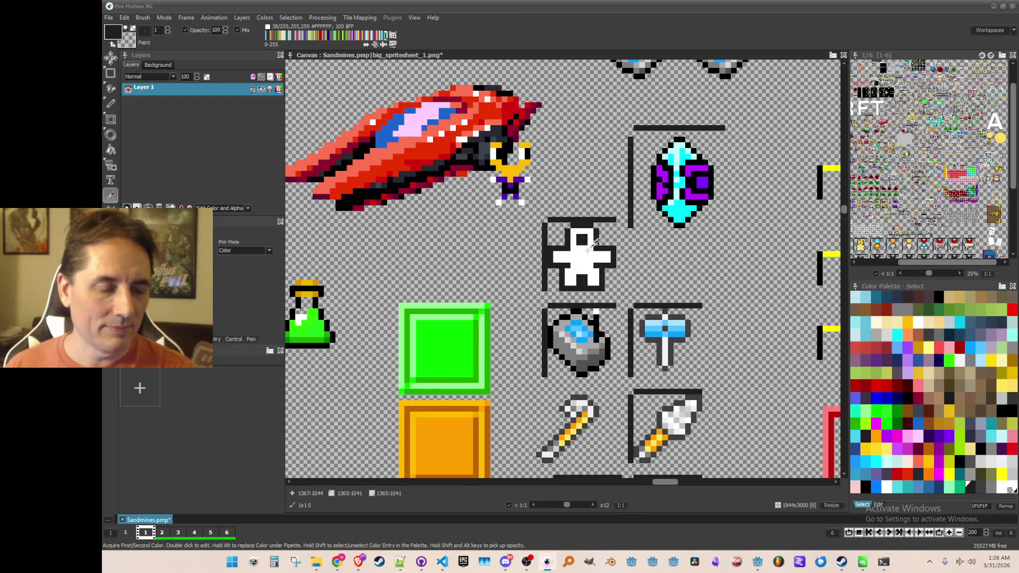
{"action": "left_click", "coordinate": [586, 240]}
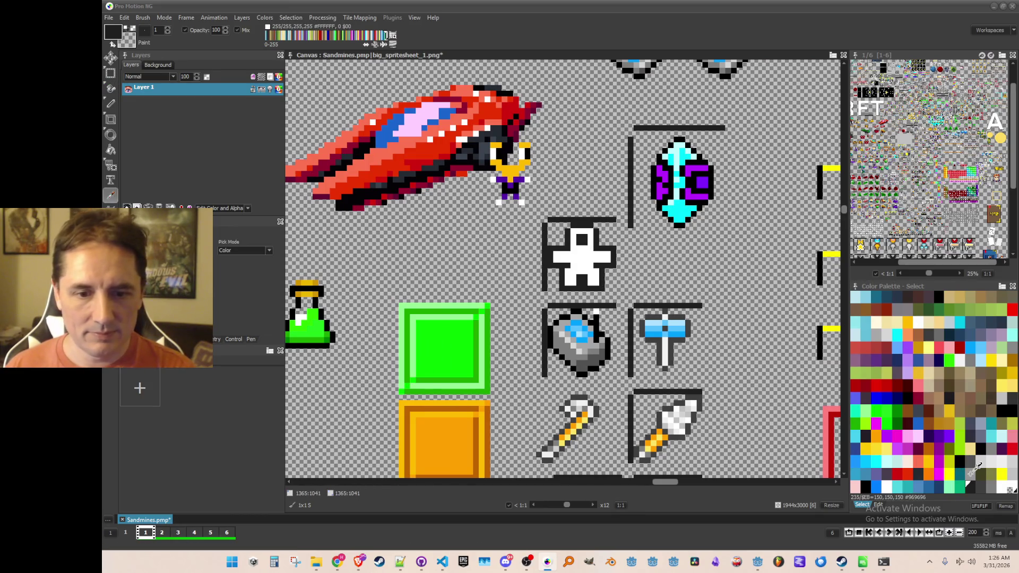
{"action": "left_click", "coordinate": [580, 237]}
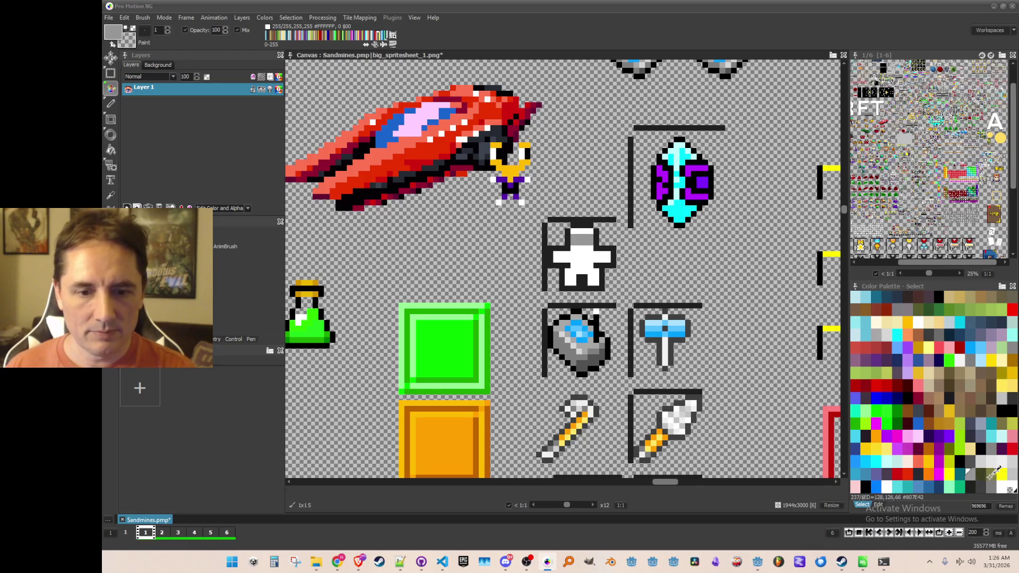
{"action": "left_click", "coordinate": [1000, 459]}
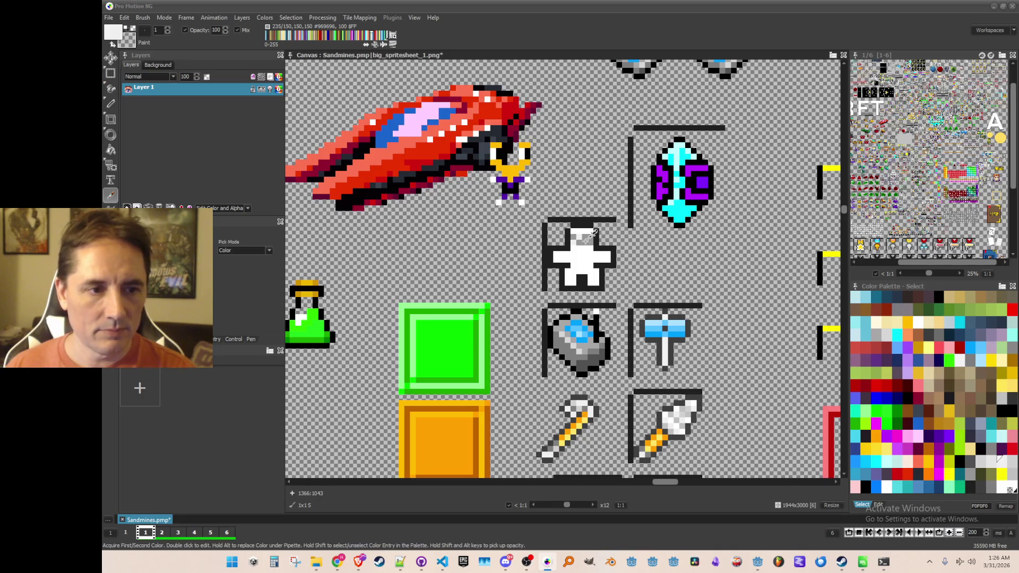
{"action": "left_click", "coordinate": [586, 237]}
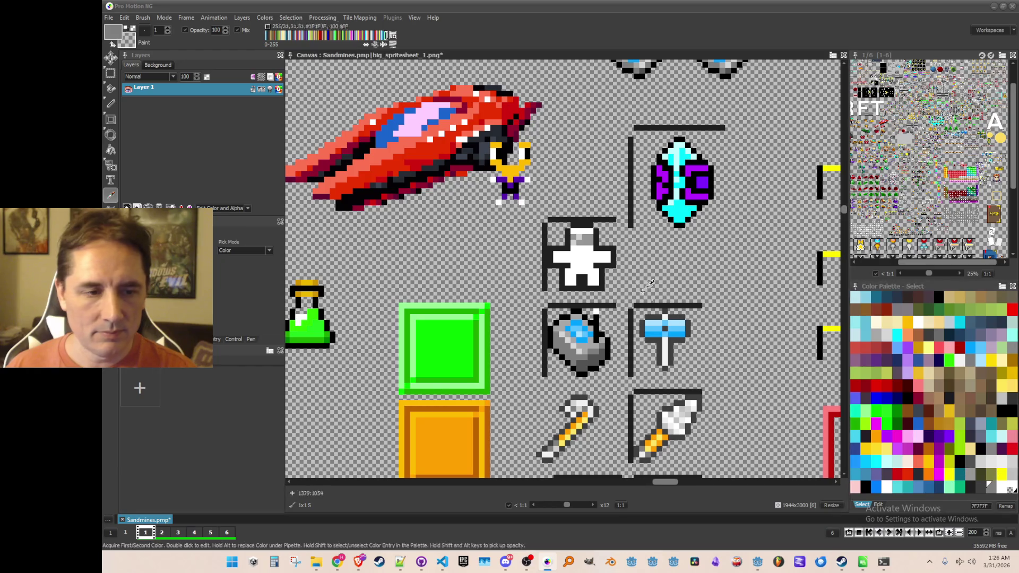
{"action": "left_click", "coordinate": [589, 239]}
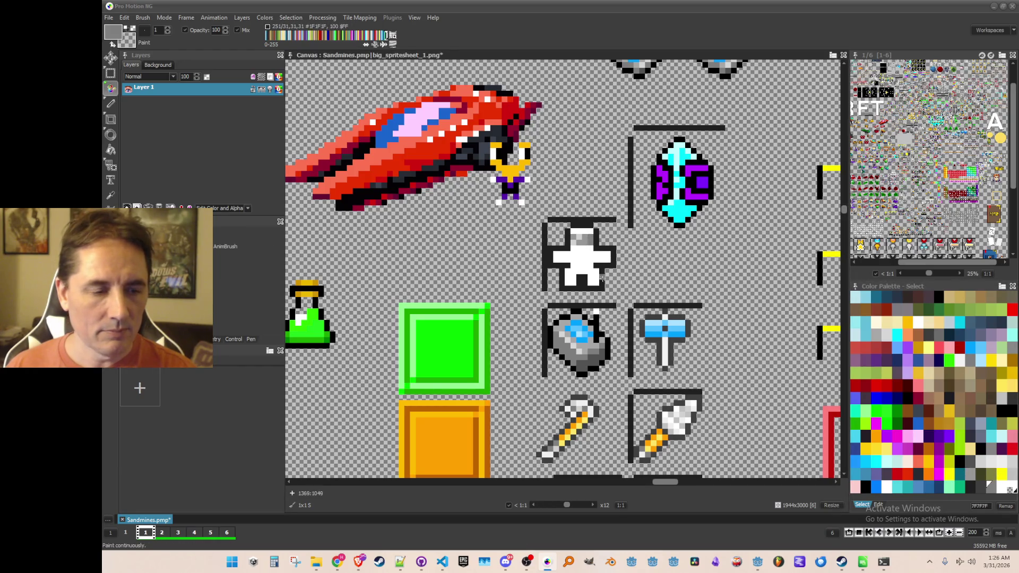
Step: Sample the icon's dark outline colour, then choose yellow from the palette
{"action": "scroll", "coordinate": [597, 272], "scroll_direction": "down", "scroll_amount": 2}
{"action": "scroll", "coordinate": [603, 271], "scroll_direction": "up", "scroll_amount": 2}
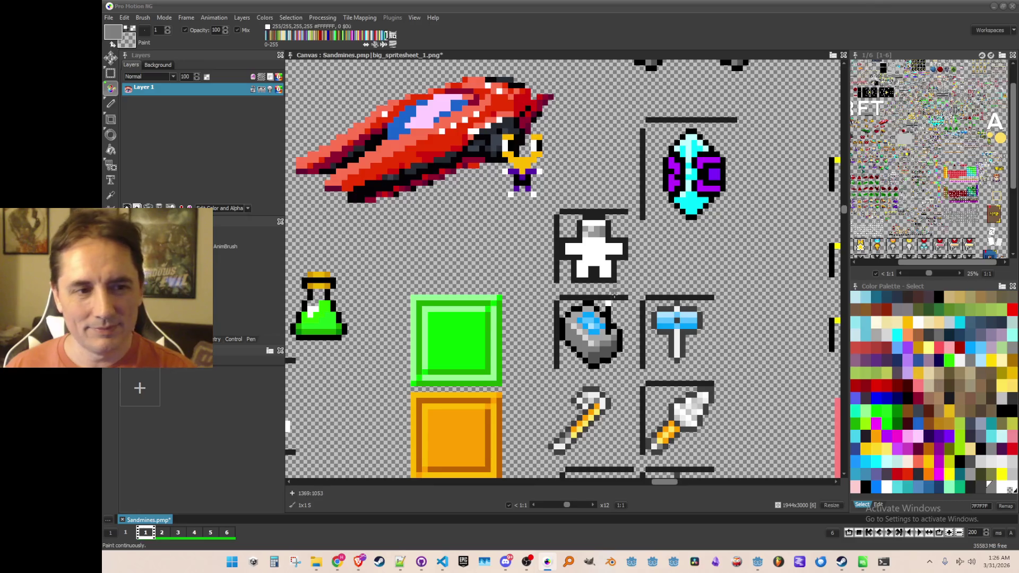
{"action": "scroll", "coordinate": [606, 278], "scroll_direction": "right", "scroll_amount": 1}
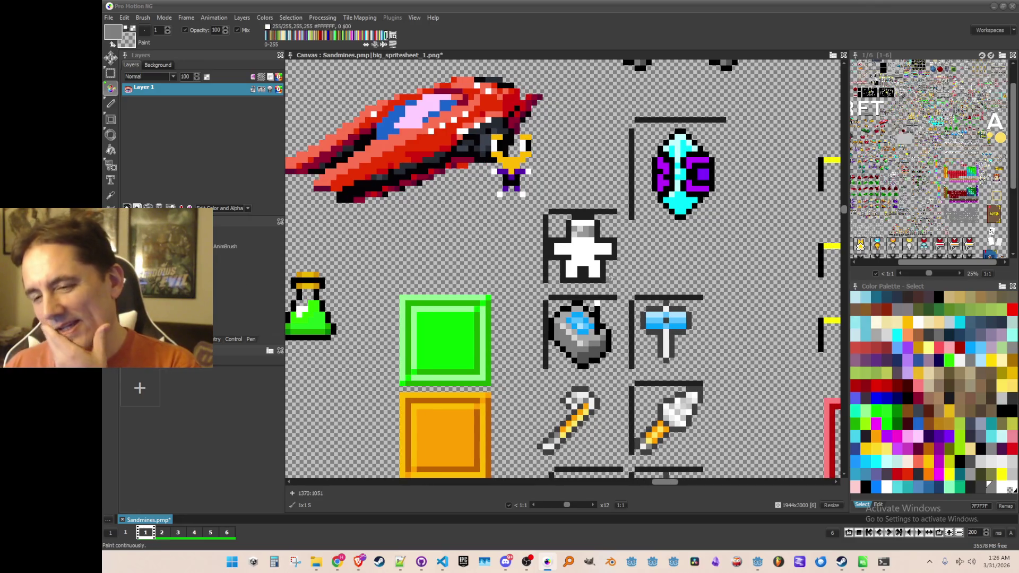
{"action": "scroll", "coordinate": [613, 249], "scroll_direction": "down", "scroll_amount": 2}
{"action": "scroll", "coordinate": [619, 255], "scroll_direction": "up", "scroll_amount": 2}
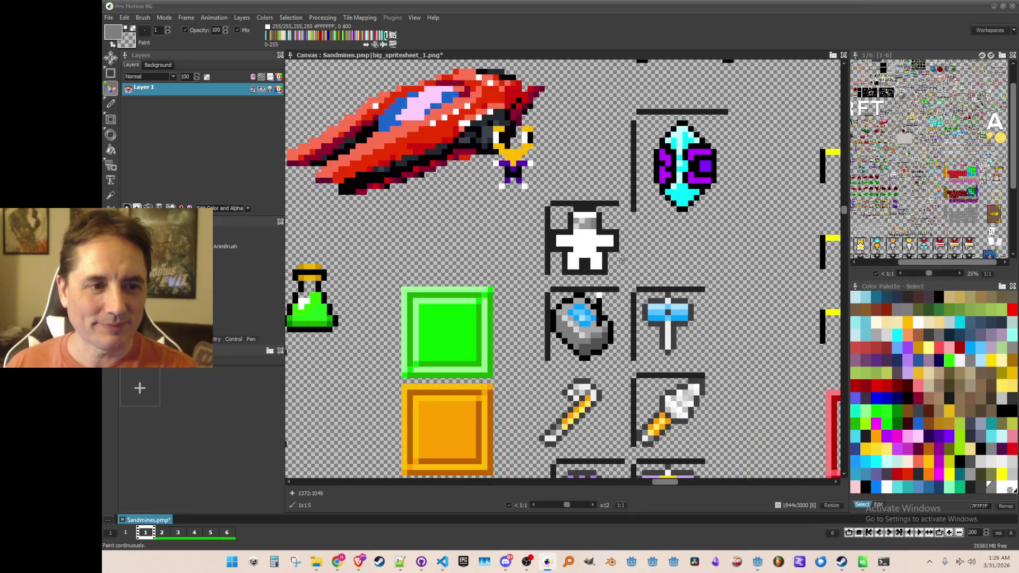
{"action": "key", "text": "comma"}
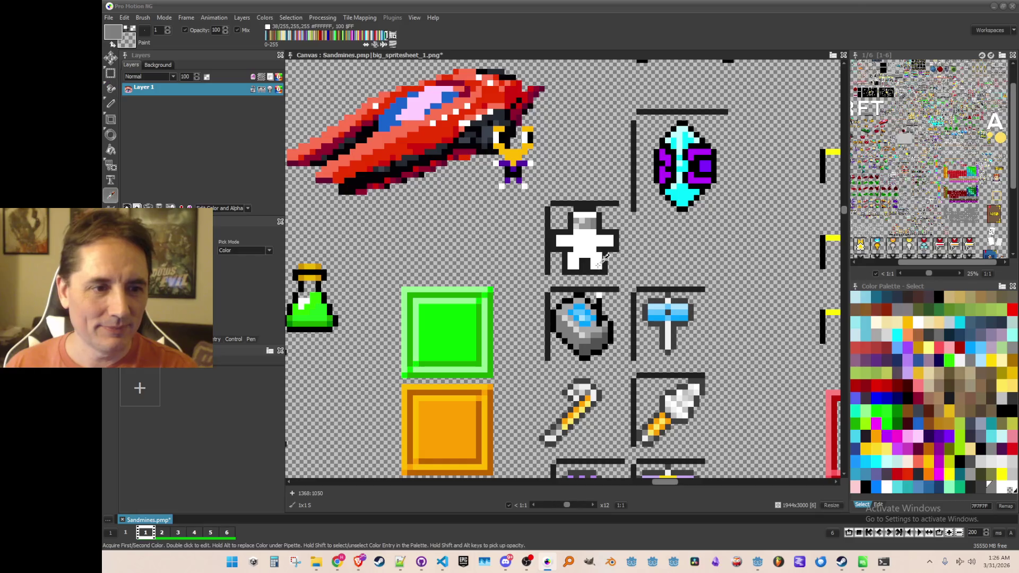
{"action": "left_click", "coordinate": [605, 263]}
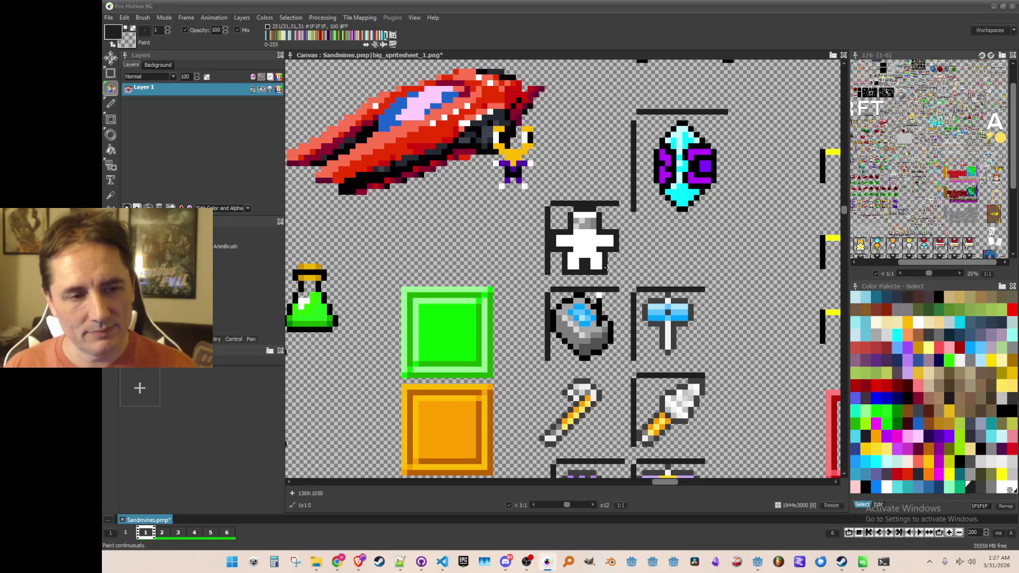
{"action": "scroll", "coordinate": [616, 271], "scroll_direction": "down", "scroll_amount": 3}
{"action": "scroll", "coordinate": [616, 266], "scroll_direction": "up", "scroll_amount": 3}
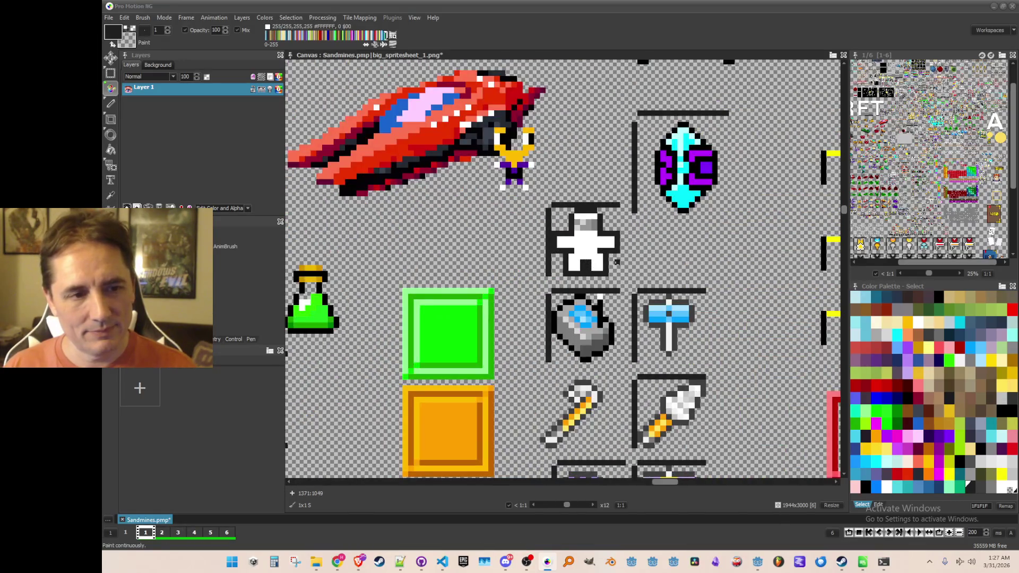
{"action": "scroll", "coordinate": [616, 264], "scroll_direction": "down", "scroll_amount": 2}
{"action": "scroll", "coordinate": [616, 264], "scroll_direction": "up", "scroll_amount": 2}
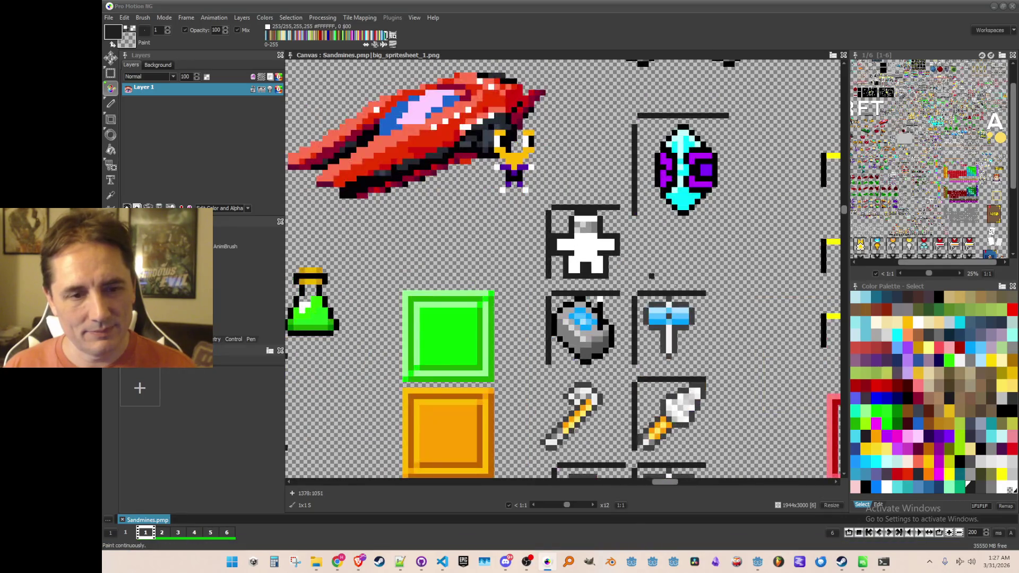
{"action": "left_click", "coordinate": [950, 472]}
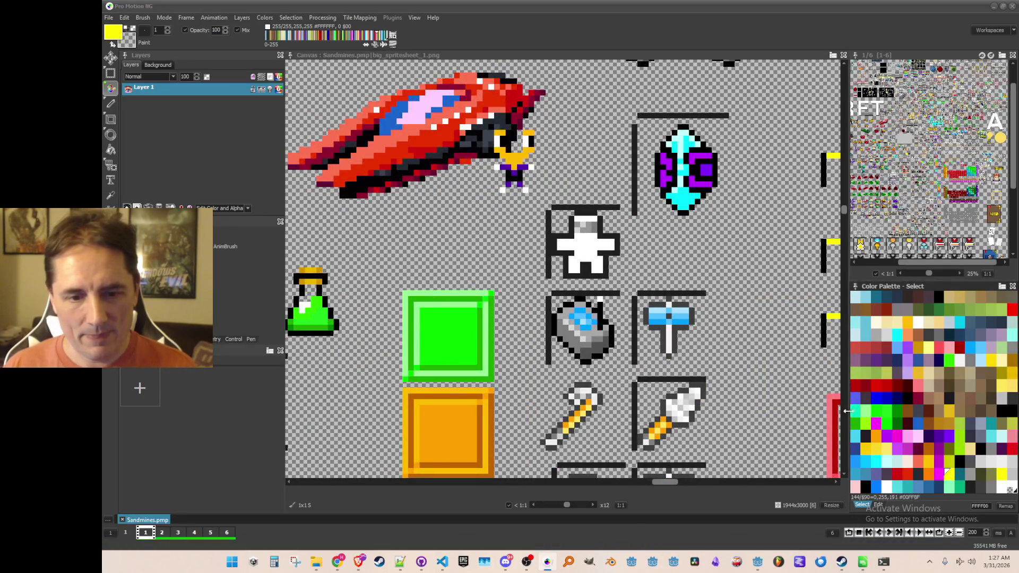
Step: Flood-fill the white suit icon yellow as a trial and sample its colours with the pipette
{"action": "scroll", "coordinate": [621, 265], "scroll_direction": "down", "scroll_amount": 1}
{"action": "key", "text": "f"}
{"action": "left_click", "coordinate": [611, 261]}
{"action": "scroll", "coordinate": [628, 275], "scroll_direction": "down", "scroll_amount": 1}
{"action": "scroll", "coordinate": [629, 276], "scroll_direction": "up", "scroll_amount": 1}
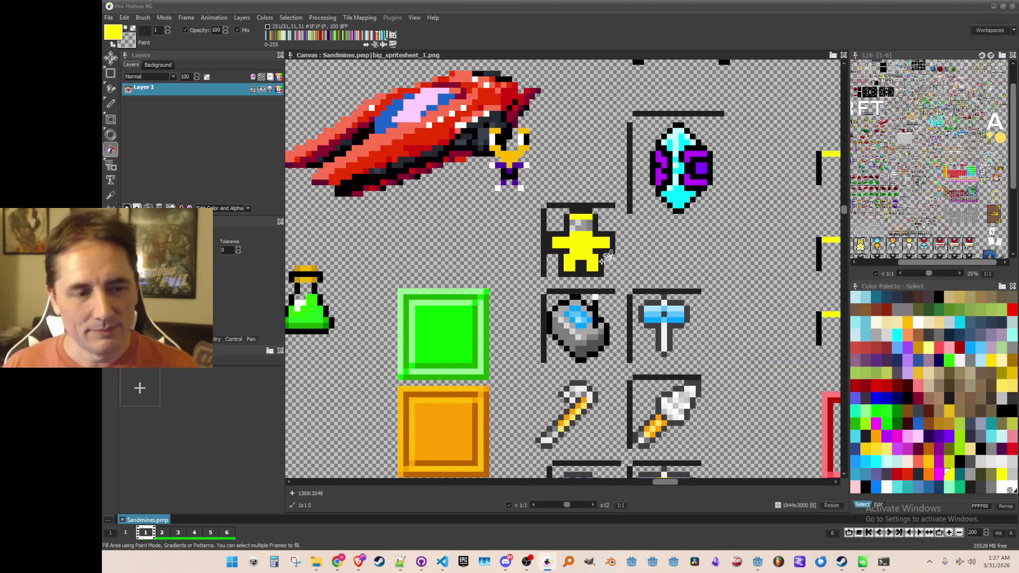
{"action": "key", "text": "alt"}
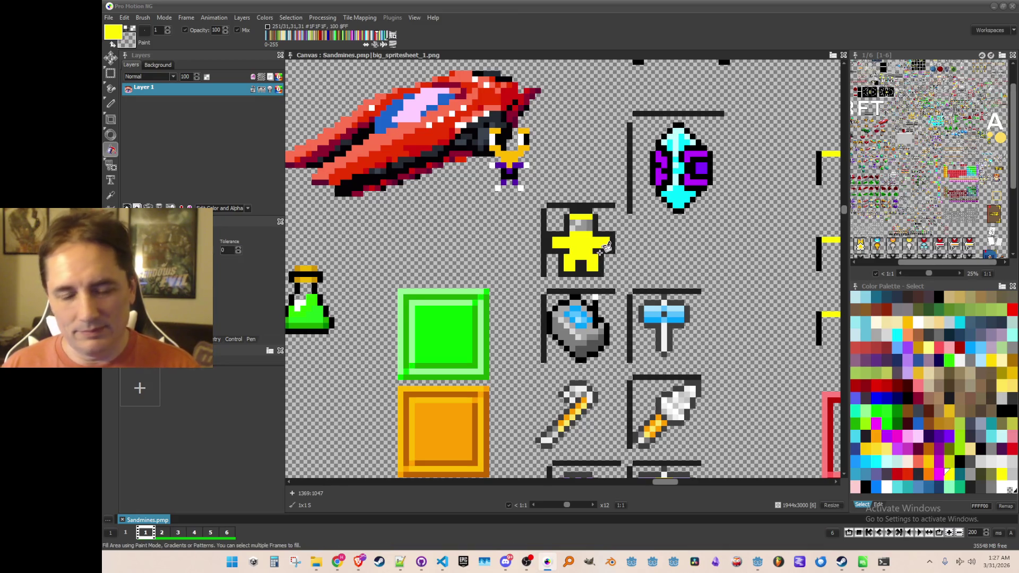
{"action": "key", "text": "comma"}
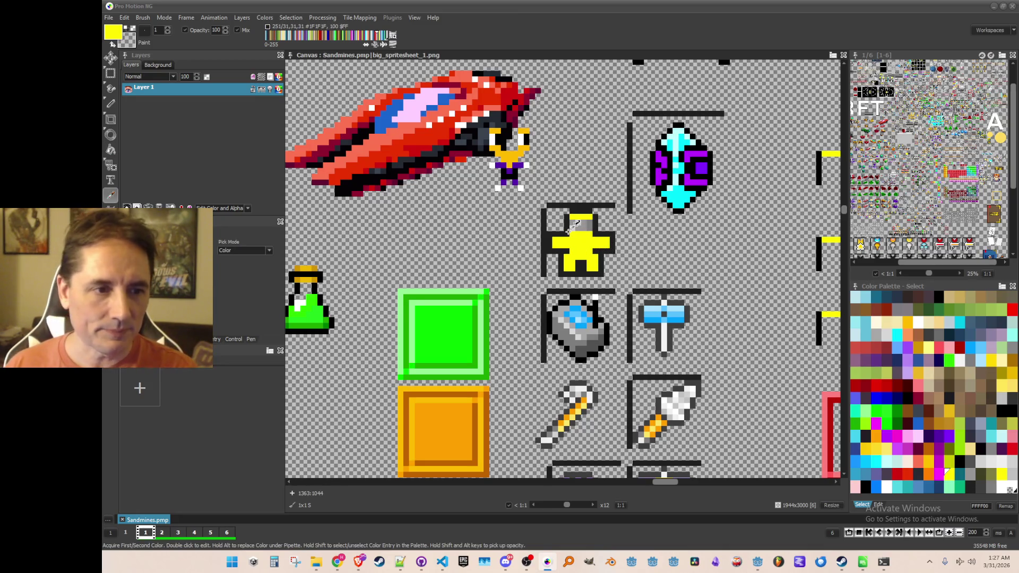
{"action": "key", "text": "comma"}
Step: Refill the suit icon white and save the sprite sheet
{"action": "left_click", "coordinate": [584, 240]}
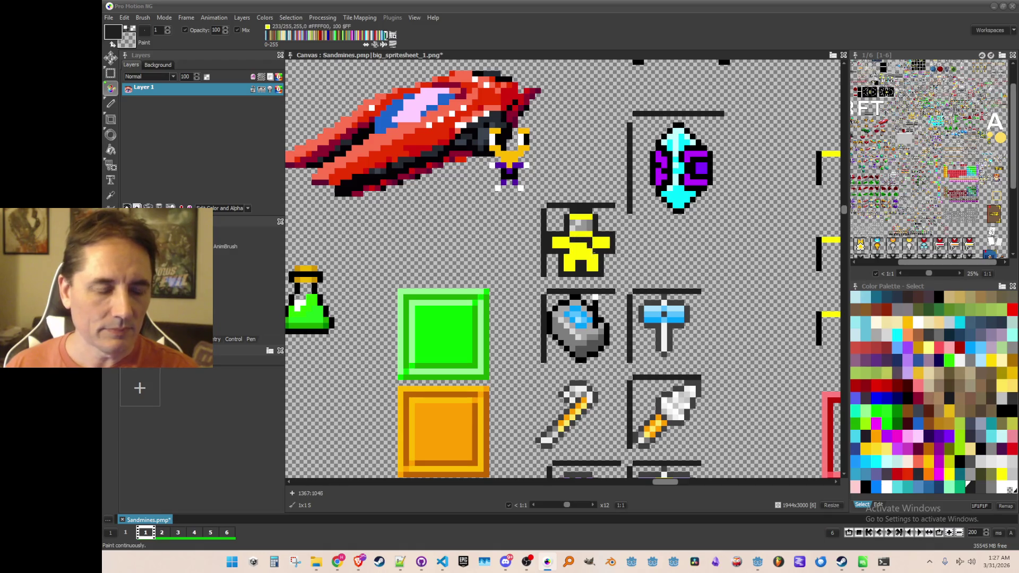
{"action": "scroll", "coordinate": [624, 274], "scroll_direction": "down", "scroll_amount": 2}
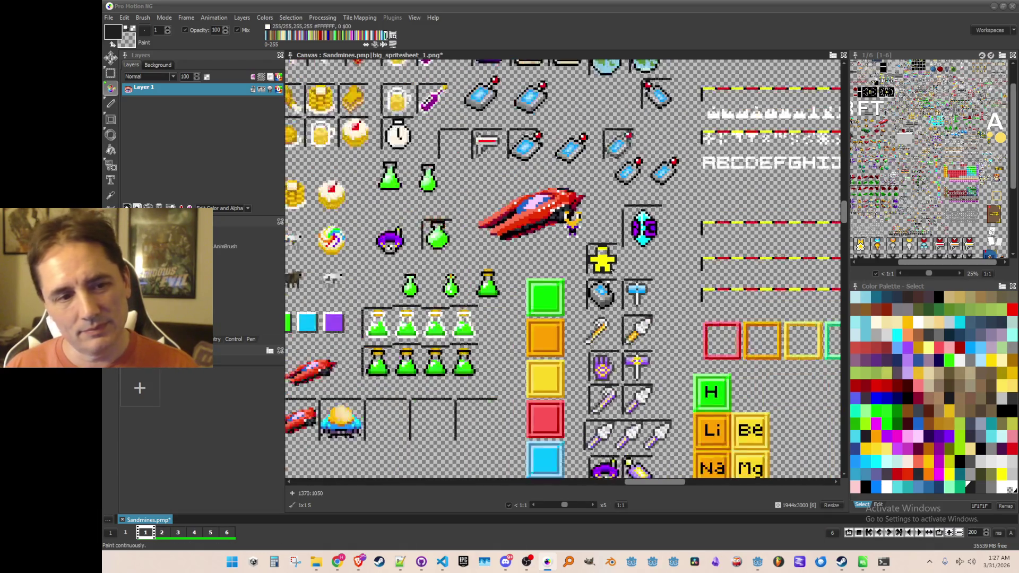
{"action": "left_click", "coordinate": [613, 270]}
{"action": "scroll", "coordinate": [614, 271], "scroll_direction": "down", "scroll_amount": 1}
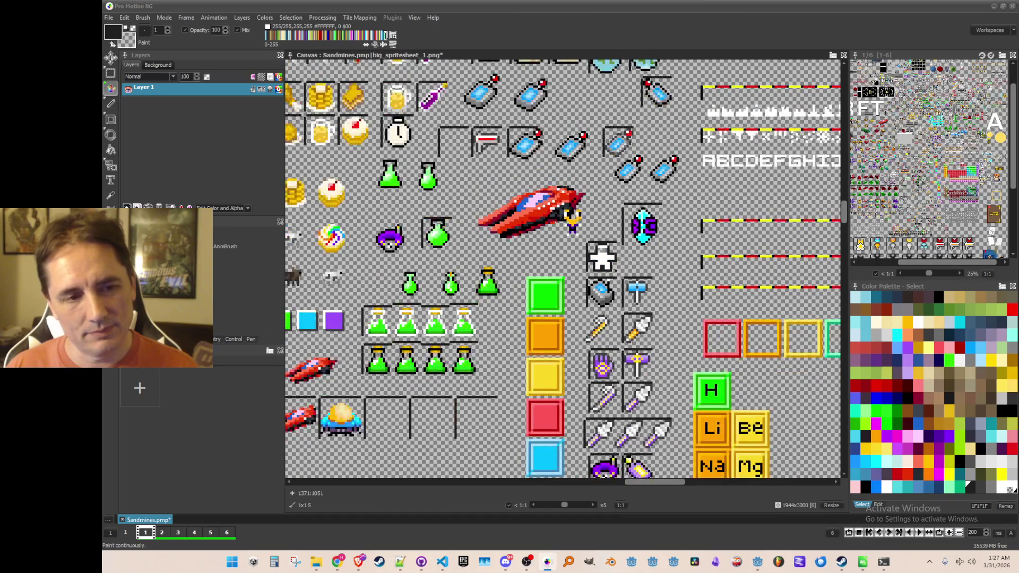
{"action": "scroll", "coordinate": [616, 271], "scroll_direction": "up", "scroll_amount": 2}
{"action": "key", "text": "ctrl+s"}
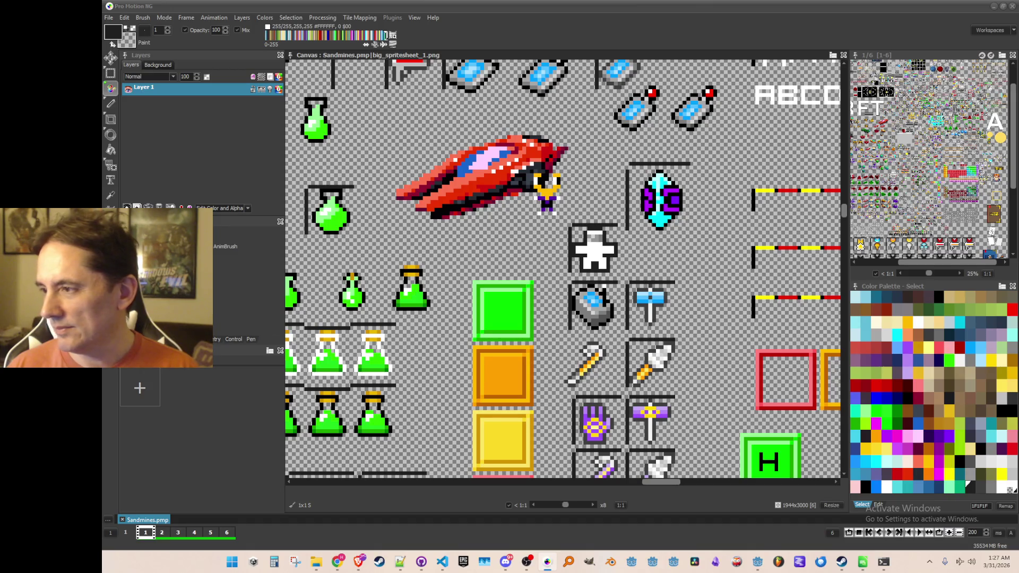
{"action": "key", "text": "alt+Tab"}
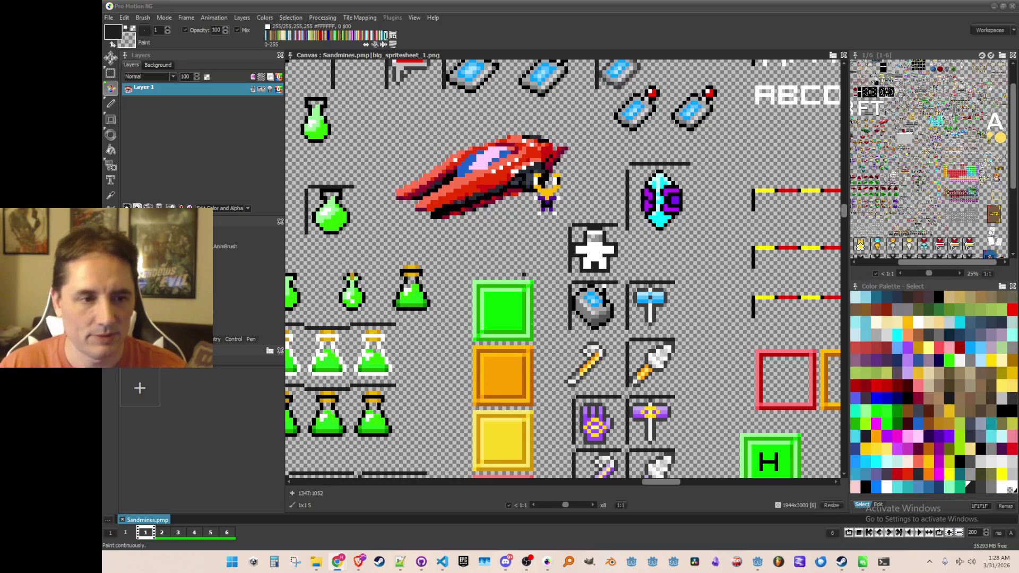
{"action": "scroll", "coordinate": [599, 359], "scroll_direction": "up", "scroll_amount": 2}
{"action": "left_click", "coordinate": [868, 447]}
Step: Flood-fill the suit icon and its top band golden yellow
{"action": "key", "text": "f"}
{"action": "left_click", "coordinate": [591, 215]}
{"action": "left_click", "coordinate": [584, 187]}
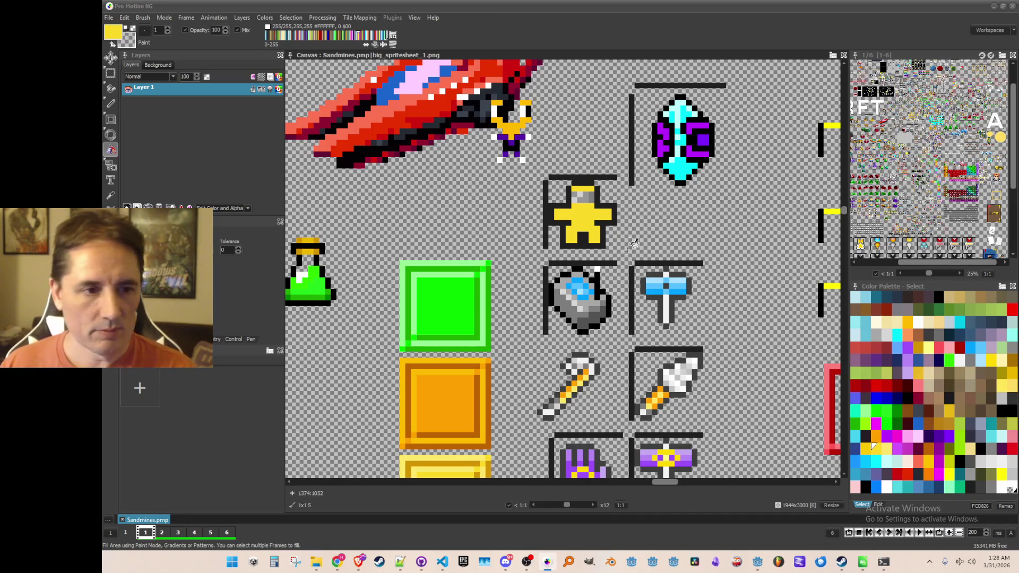
Step: Paint a dark 3F3F3F grey pixel on the suit icon
{"action": "key", "text": "k"}
{"action": "left_click", "coordinate": [586, 195]}
{"action": "left_click", "coordinate": [978, 485]}
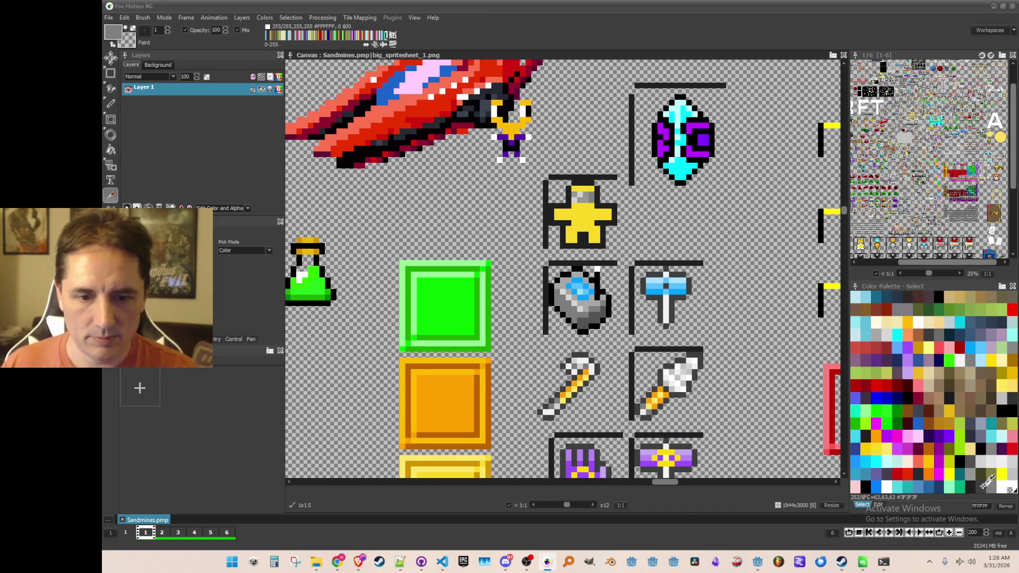
{"action": "key", "text": "d"}
{"action": "scroll", "coordinate": [539, 199], "scroll_direction": "up", "scroll_amount": 1}
{"action": "left_click", "coordinate": [601, 216]}
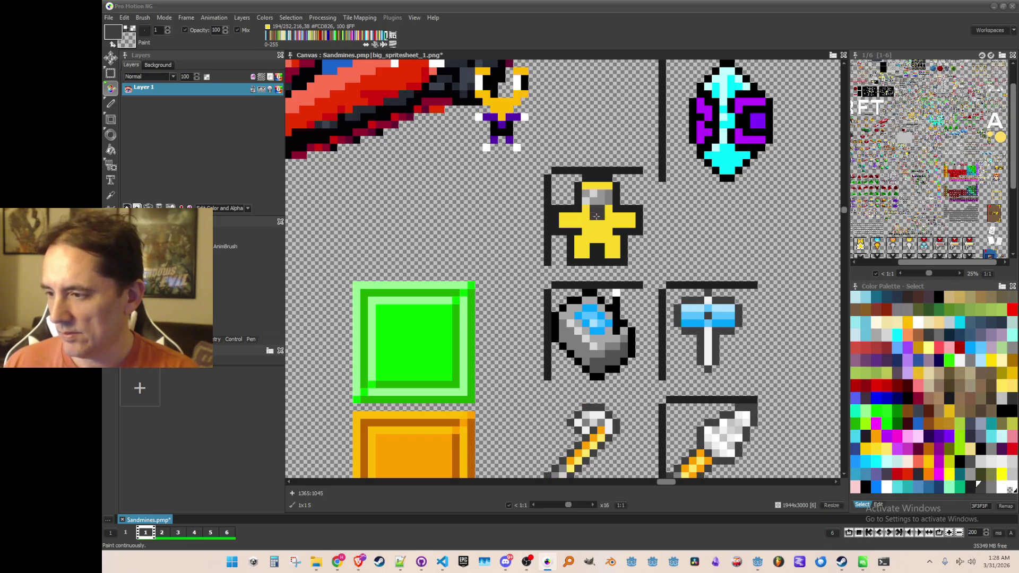
{"action": "scroll", "coordinate": [594, 217], "scroll_direction": "down", "scroll_amount": 1}
{"action": "scroll", "coordinate": [594, 212], "scroll_direction": "up", "scroll_amount": 1}
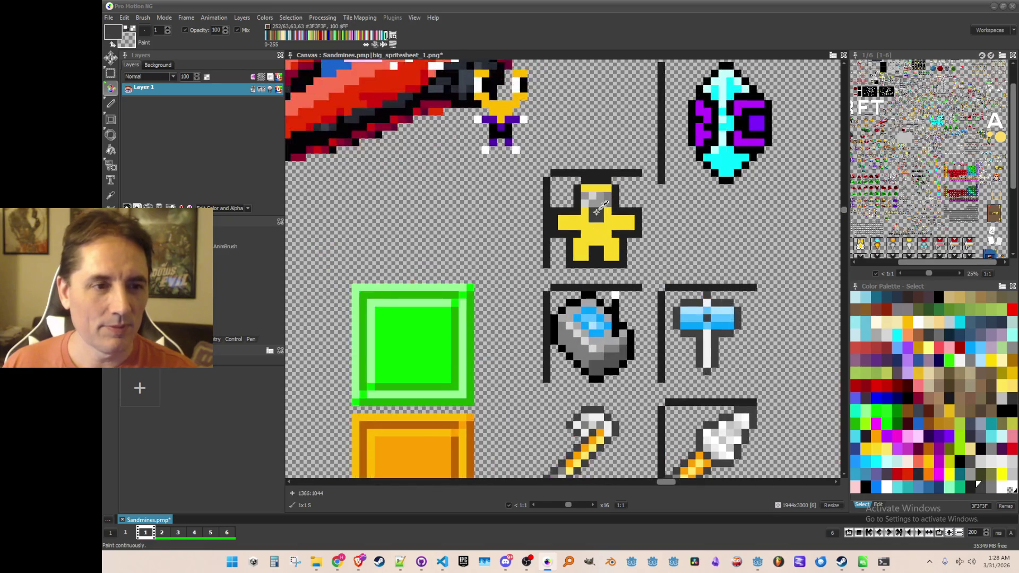
Step: Shade the visor with dark grey 3F3F3F in its centre and a light F0F0F0 highlight
{"action": "key", "text": "comma"}
{"action": "left_click", "coordinate": [594, 197]}
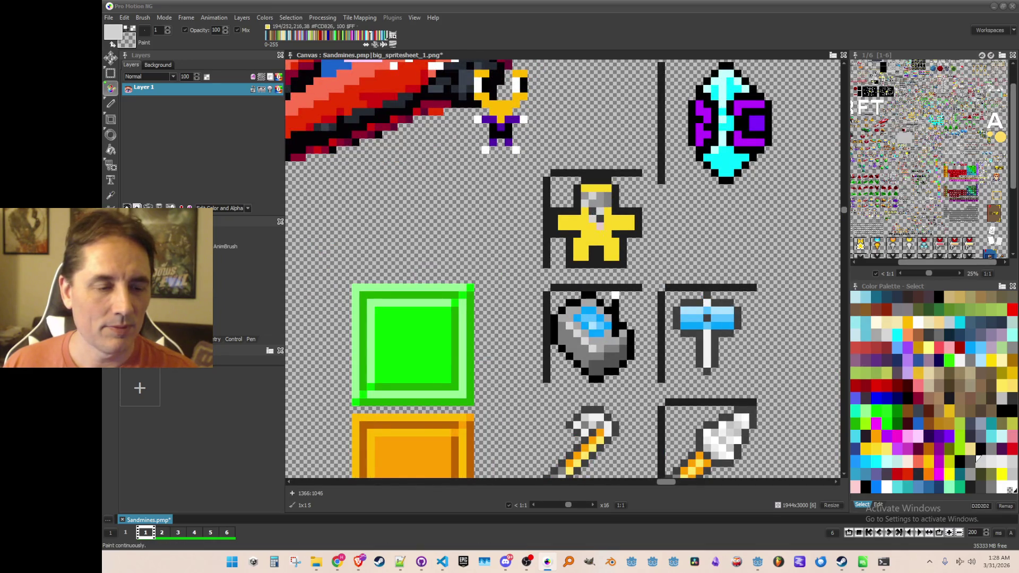
{"action": "scroll", "coordinate": [597, 255], "scroll_direction": "up", "scroll_amount": 1}
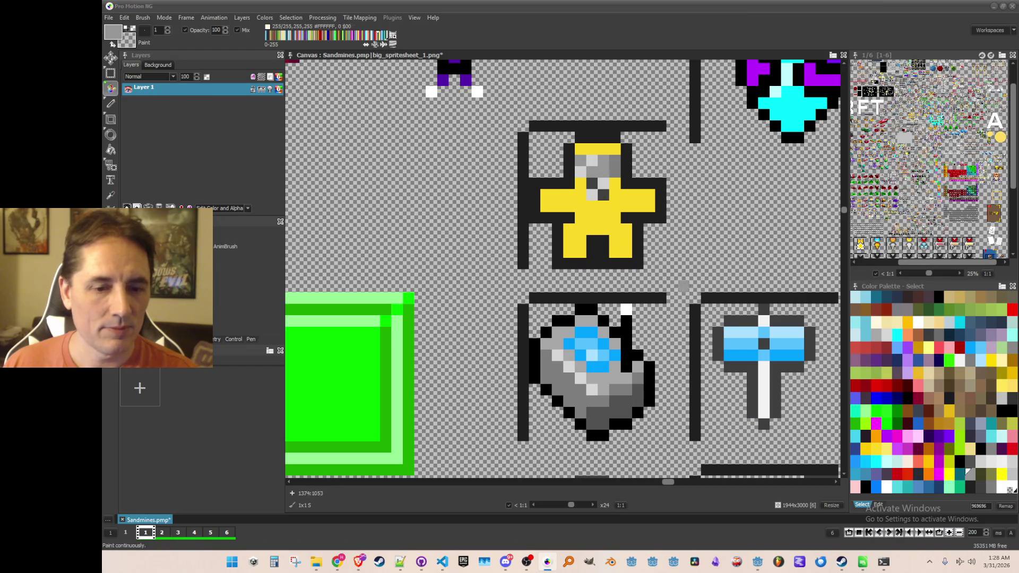
{"action": "left_click", "coordinate": [983, 485]}
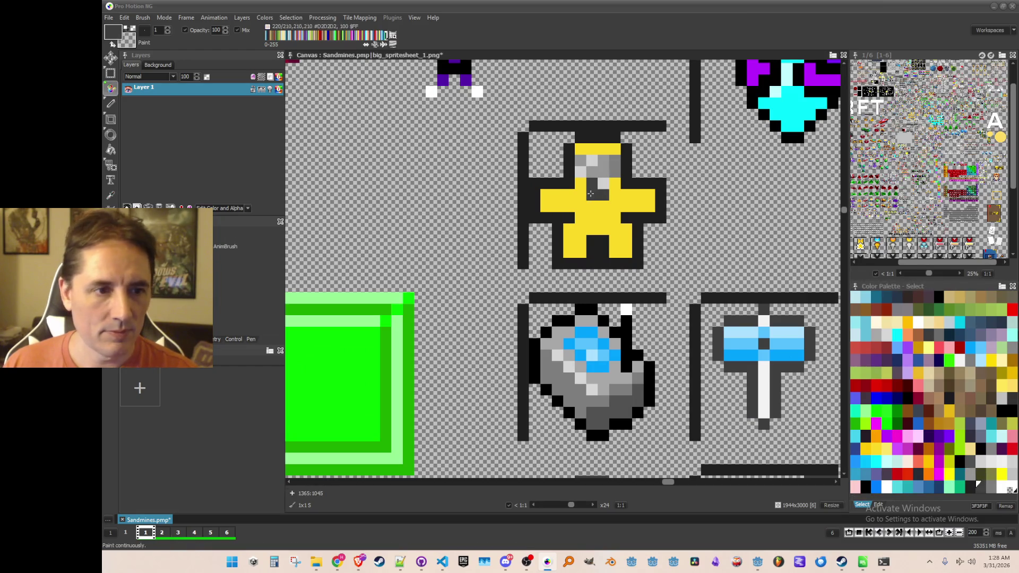
{"action": "left_click_drag", "start_coordinate": [593, 186], "coordinate": [593, 195]}
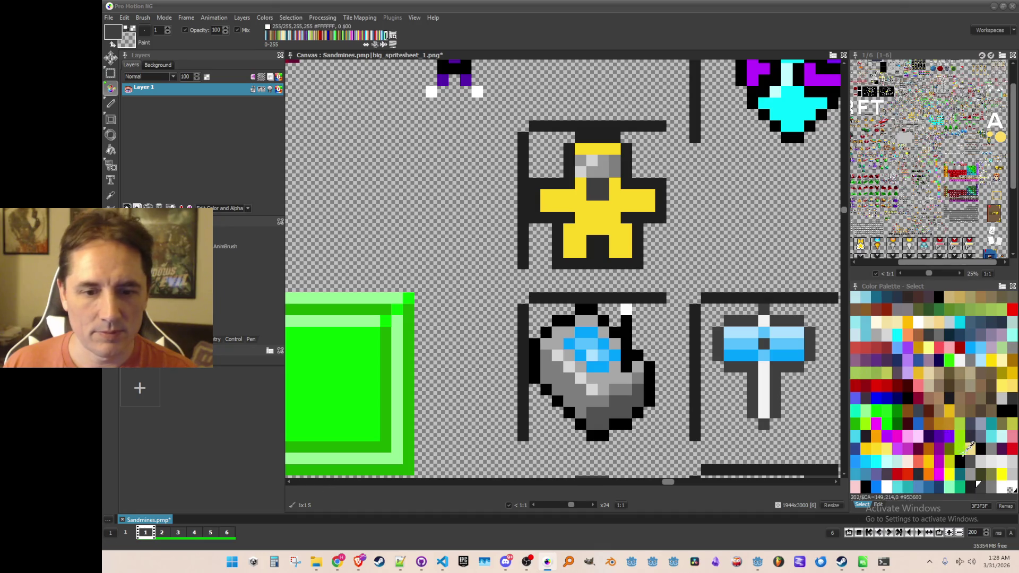
{"action": "left_click", "coordinate": [1005, 459]}
{"action": "left_click", "coordinate": [591, 195]}
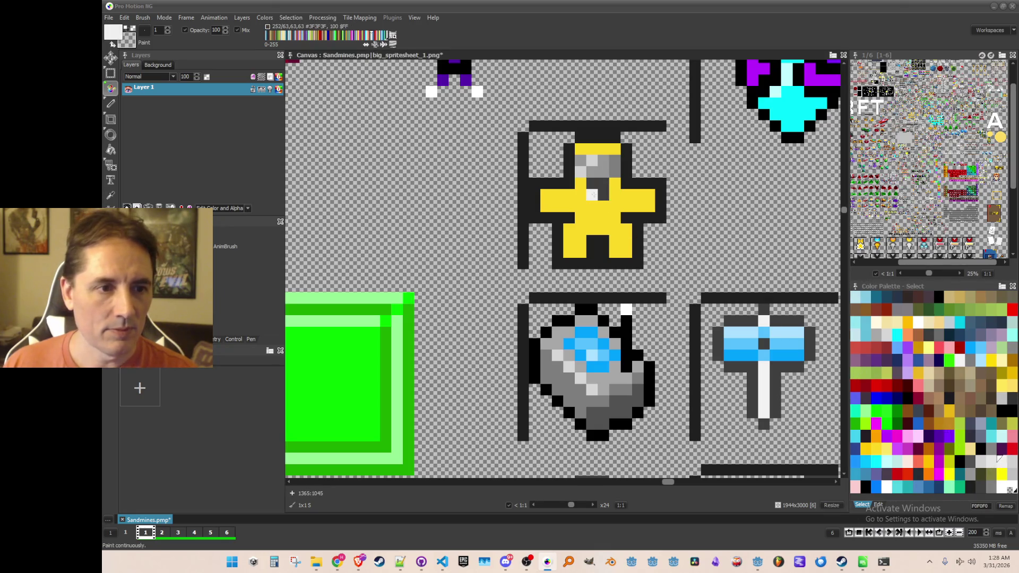
{"action": "scroll", "coordinate": [608, 212], "scroll_direction": "down", "scroll_amount": 3}
{"action": "scroll", "coordinate": [608, 213], "scroll_direction": "down", "scroll_amount": 2}
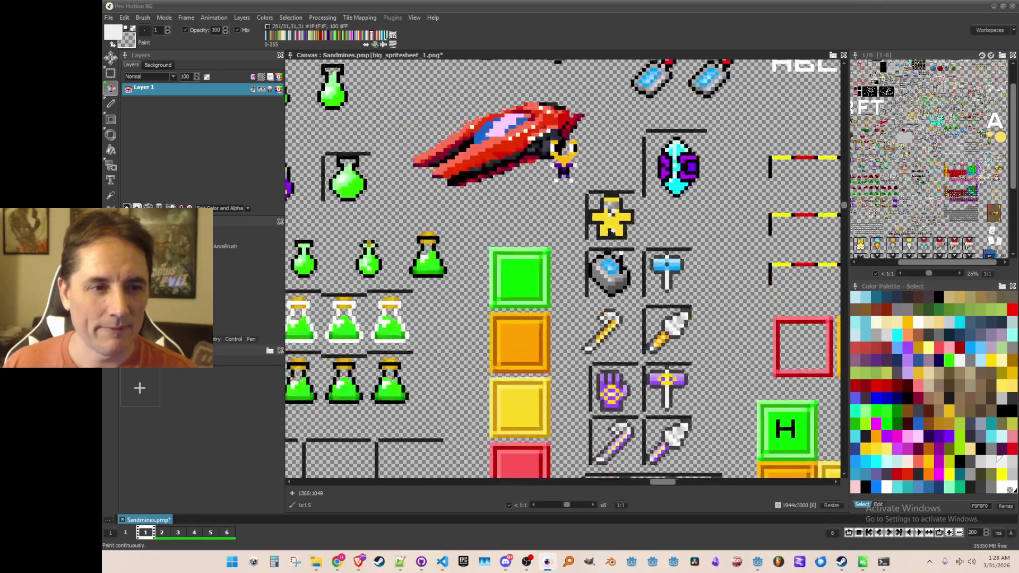
{"action": "scroll", "coordinate": [611, 180], "scroll_direction": "up", "scroll_amount": 5}
{"action": "right_click", "coordinate": [613, 170]}
{"action": "left_click", "coordinate": [613, 173]}
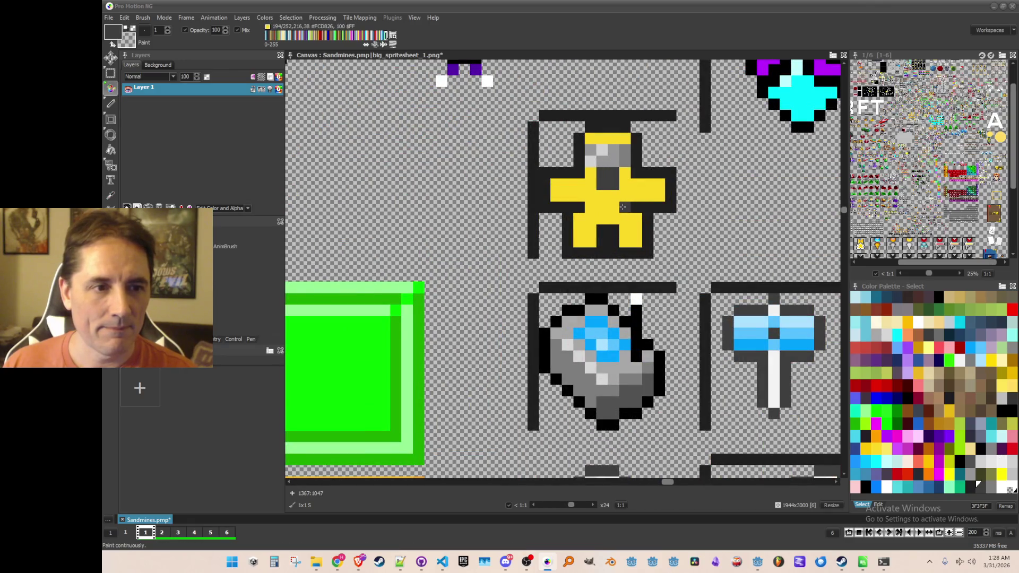
{"action": "scroll", "coordinate": [621, 217], "scroll_direction": "down", "scroll_amount": 2}
{"action": "scroll", "coordinate": [621, 217], "scroll_direction": "up", "scroll_amount": 1}
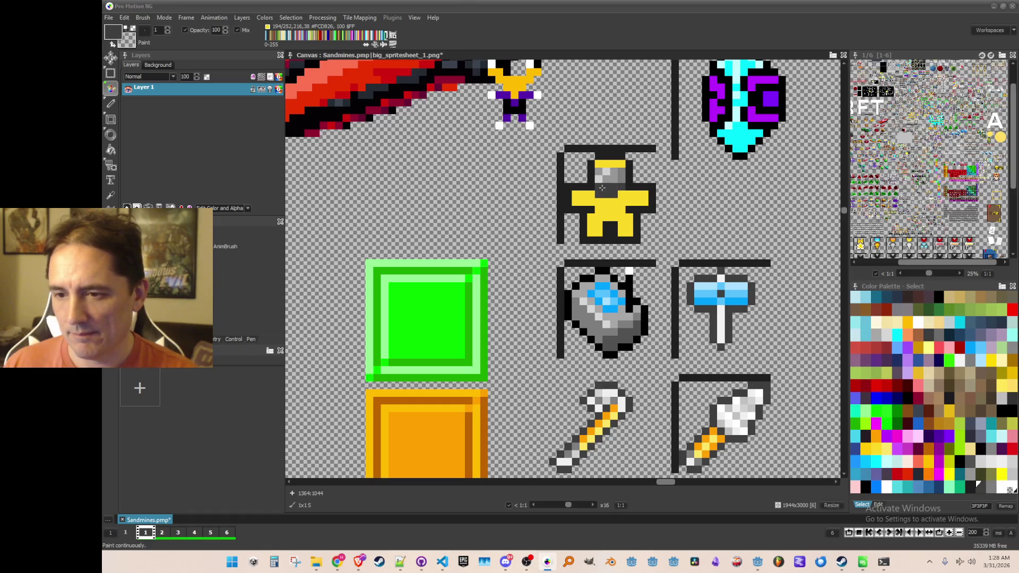
Step: Paint a brown BE6400 belt across the suit's waist
{"action": "right_click", "coordinate": [606, 197]}
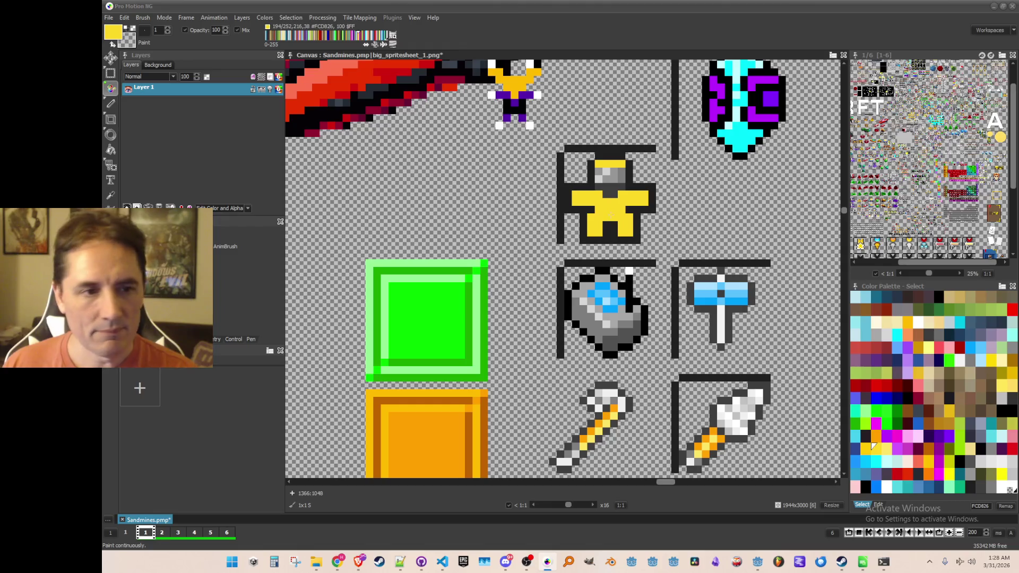
{"action": "key", "text": "k"}
{"action": "scroll", "coordinate": [624, 210], "scroll_direction": "down", "scroll_amount": 1}
{"action": "scroll", "coordinate": [628, 207], "scroll_direction": "up", "scroll_amount": 1}
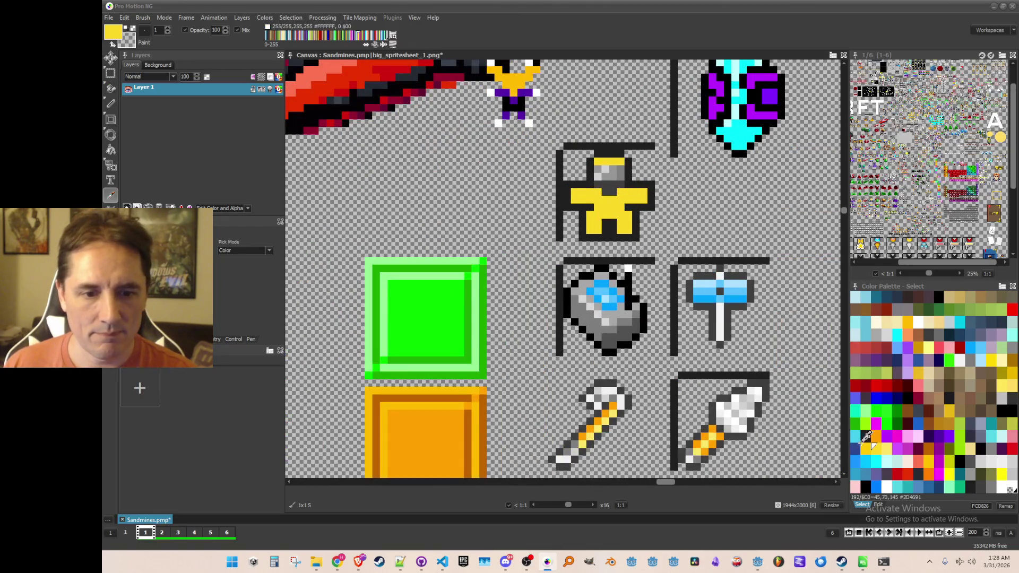
{"action": "left_click", "coordinate": [876, 437]}
{"action": "left_click", "coordinate": [928, 447]}
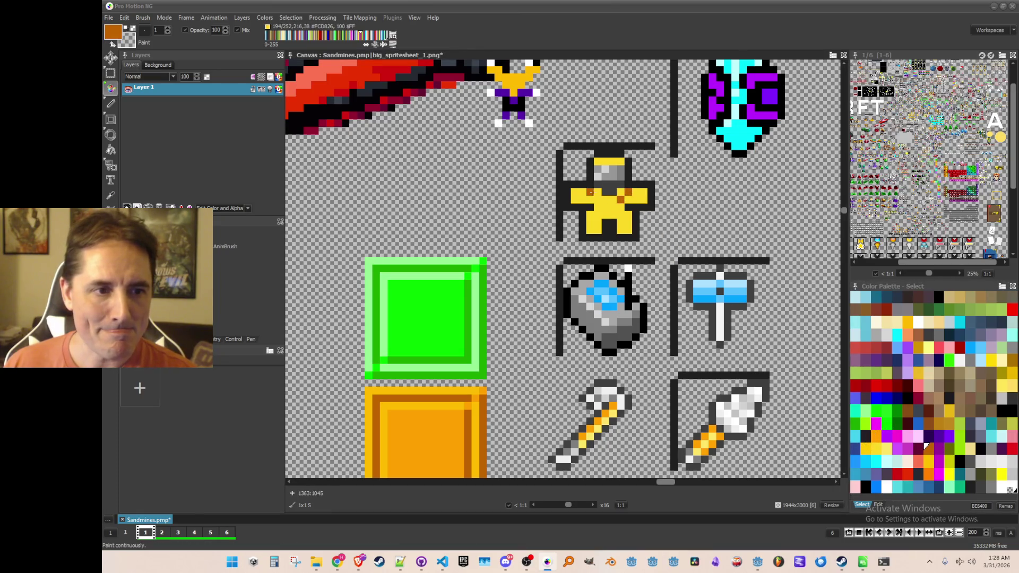
{"action": "left_click_drag", "start_coordinate": [596, 198], "coordinate": [628, 198]}
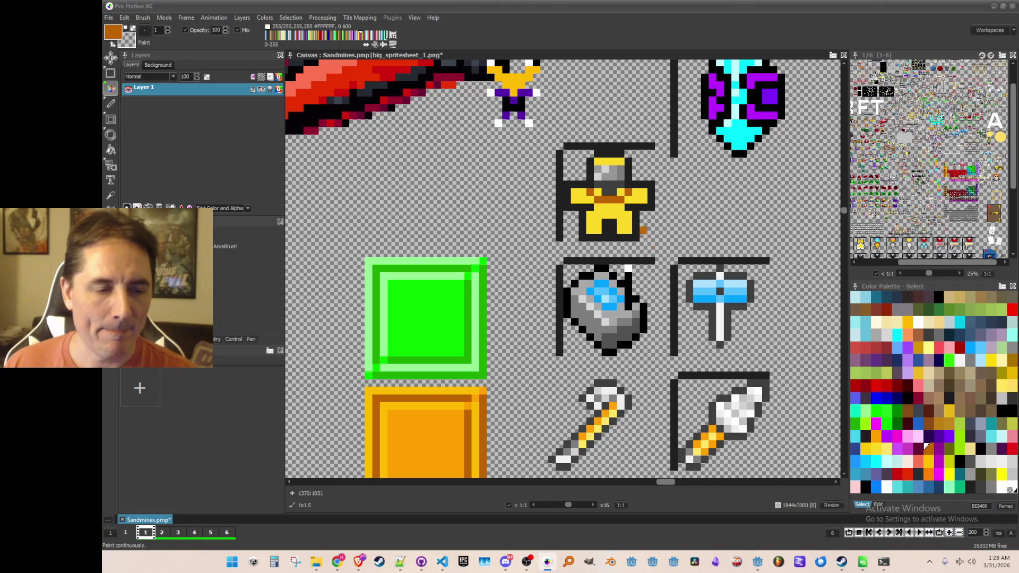
Step: Pick orange and then the suit's yellow as paint colours for shading
{"action": "key", "text": "i"}
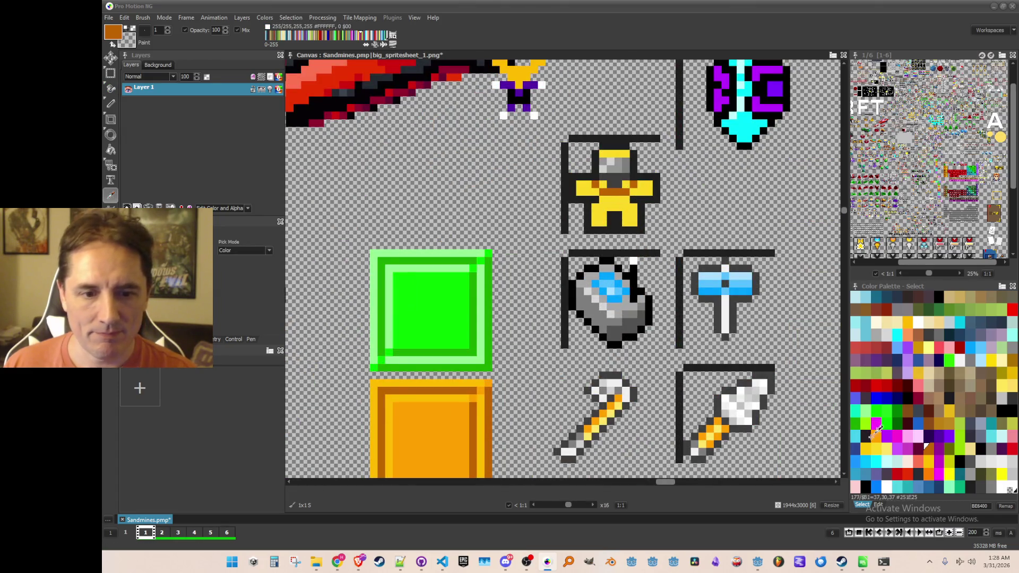
{"action": "left_click", "coordinate": [878, 437]}
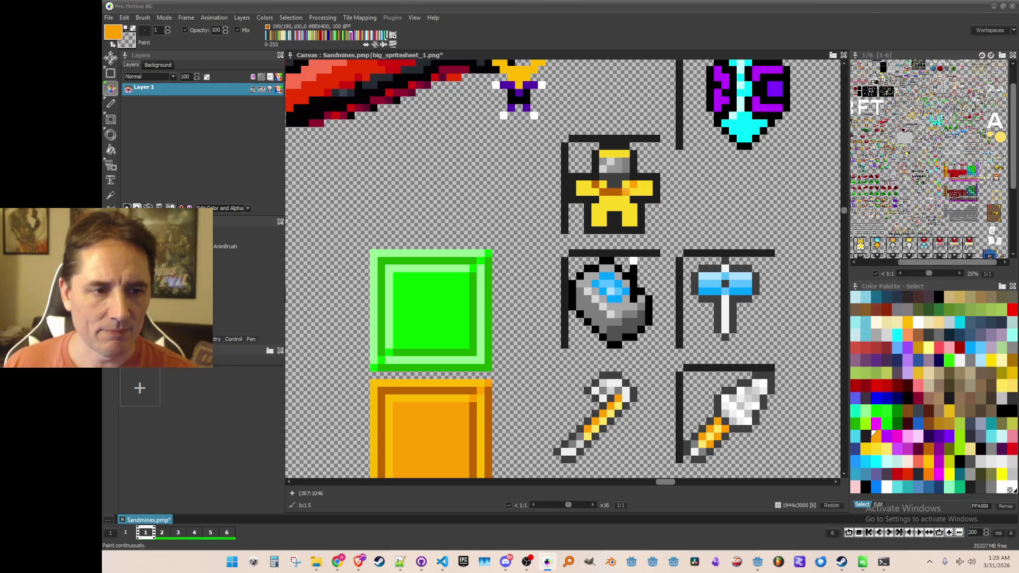
{"action": "scroll", "coordinate": [609, 205], "scroll_direction": "down", "scroll_amount": 1}
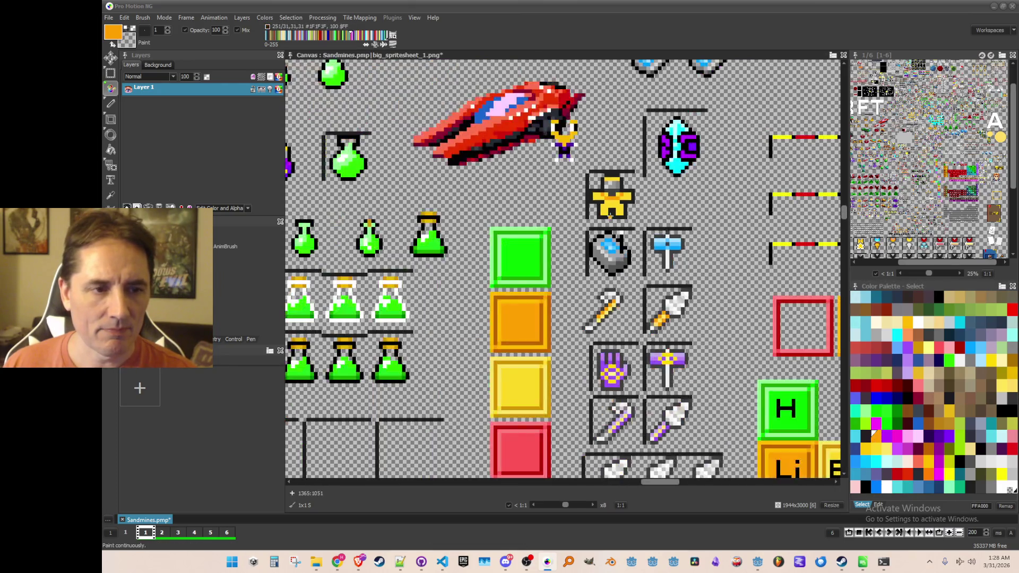
{"action": "scroll", "coordinate": [610, 215], "scroll_direction": "up", "scroll_amount": 1}
{"action": "key", "text": "i"}
{"action": "left_click", "coordinate": [585, 177]}
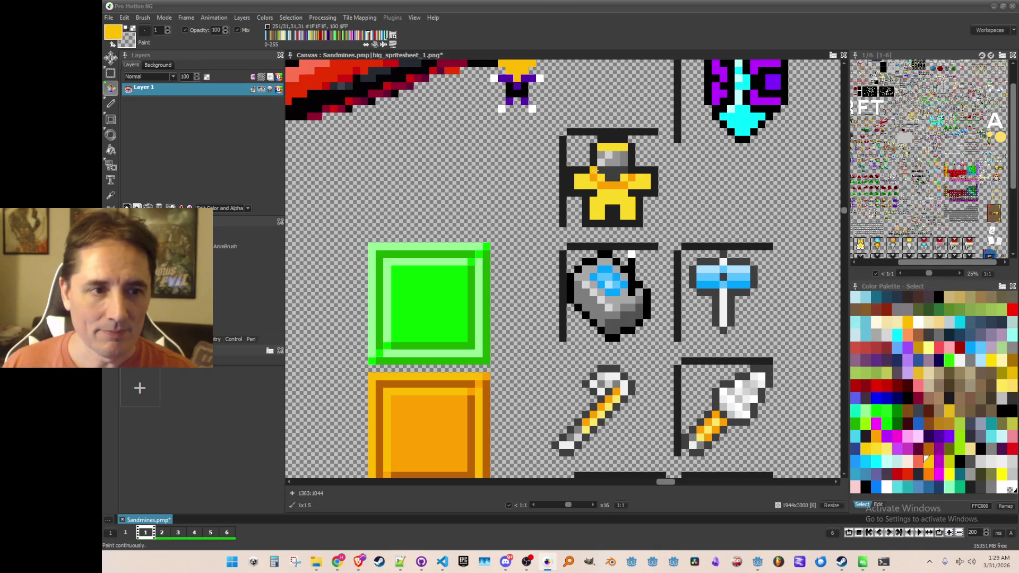
{"action": "scroll", "coordinate": [642, 211], "scroll_direction": "down", "scroll_amount": 1}
{"action": "scroll", "coordinate": [645, 208], "scroll_direction": "up", "scroll_amount": 1}
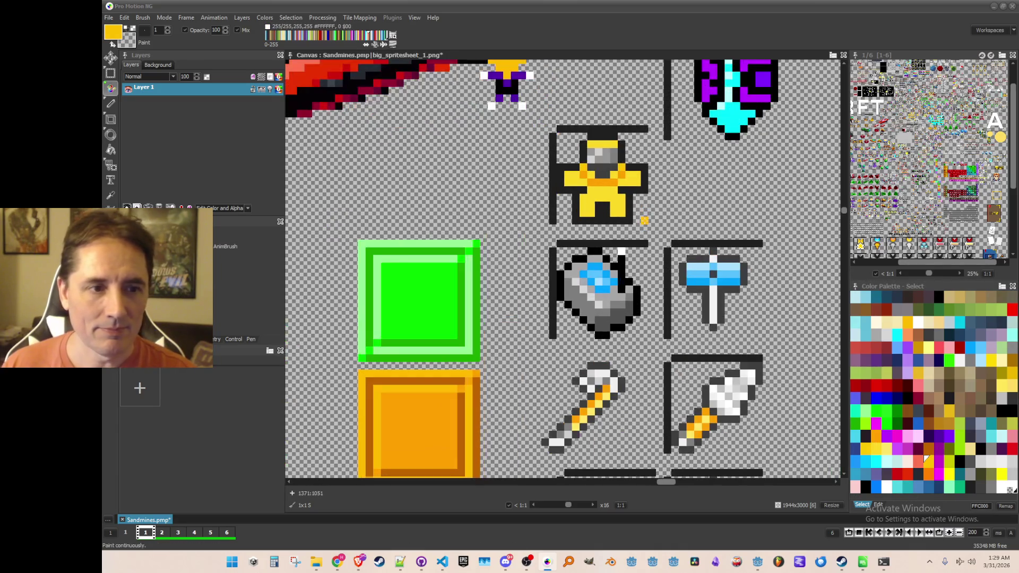
{"action": "scroll", "coordinate": [619, 211], "scroll_direction": "down", "scroll_amount": 2}
{"action": "scroll", "coordinate": [619, 211], "scroll_direction": "down", "scroll_amount": 1}
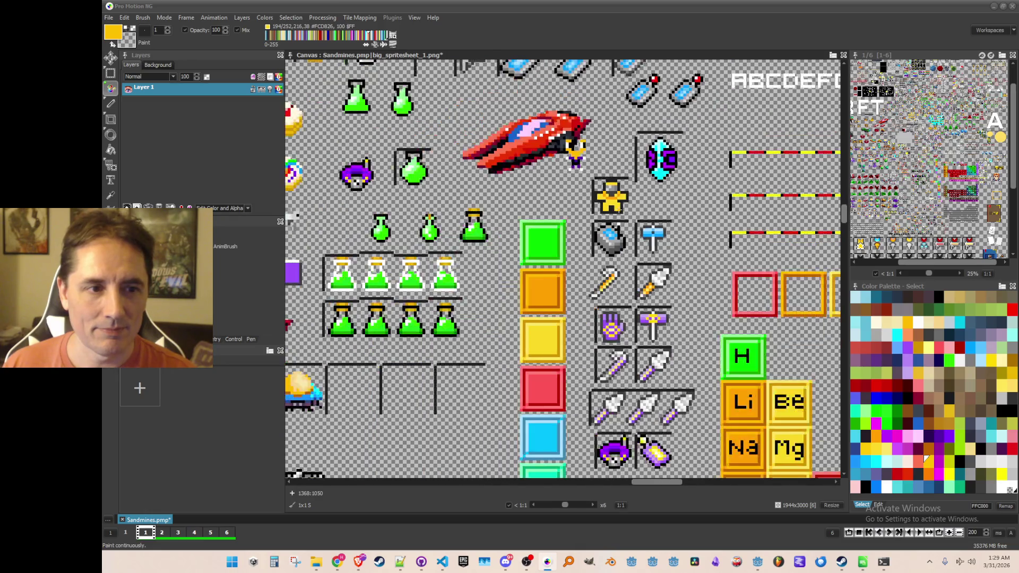
{"action": "scroll", "coordinate": [610, 214], "scroll_direction": "up", "scroll_amount": 3}
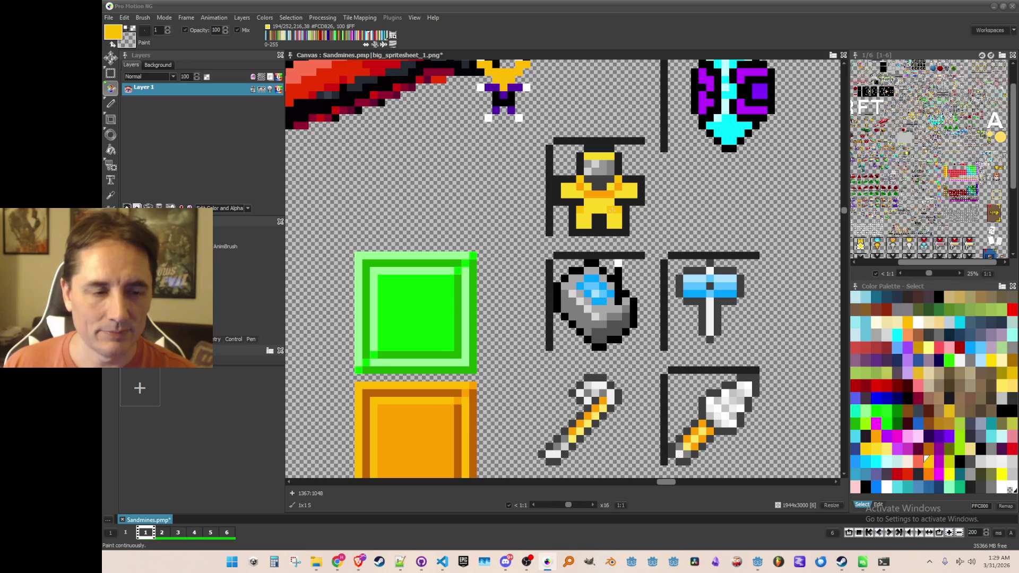
Step: Take the dark outline colour from the suit, undoing one change, to add outline pixels
{"action": "key", "text": "comma"}
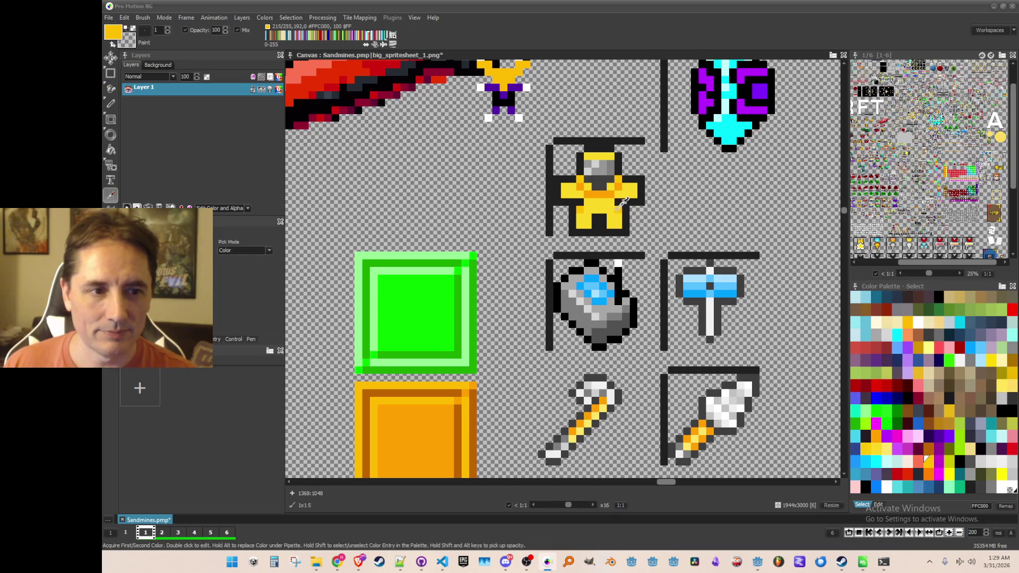
{"action": "left_click", "coordinate": [579, 208]}
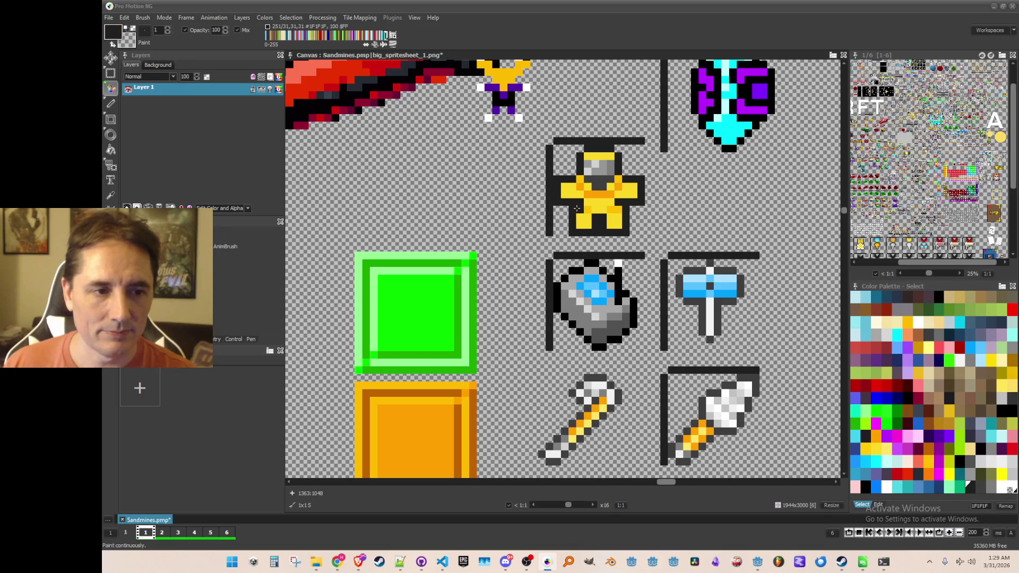
{"action": "key", "text": "ctrl+z"}
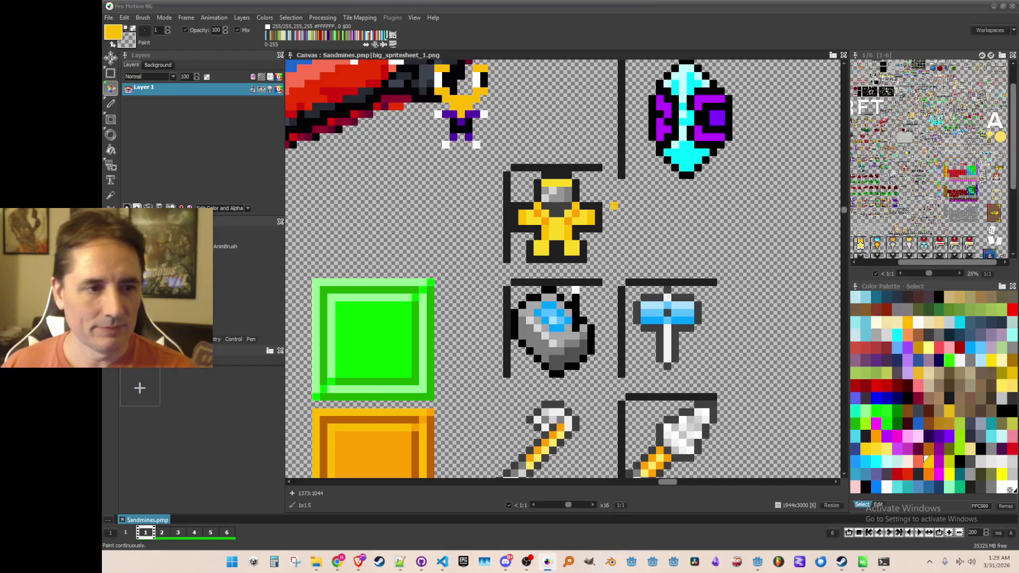
{"action": "key", "text": "comma"}
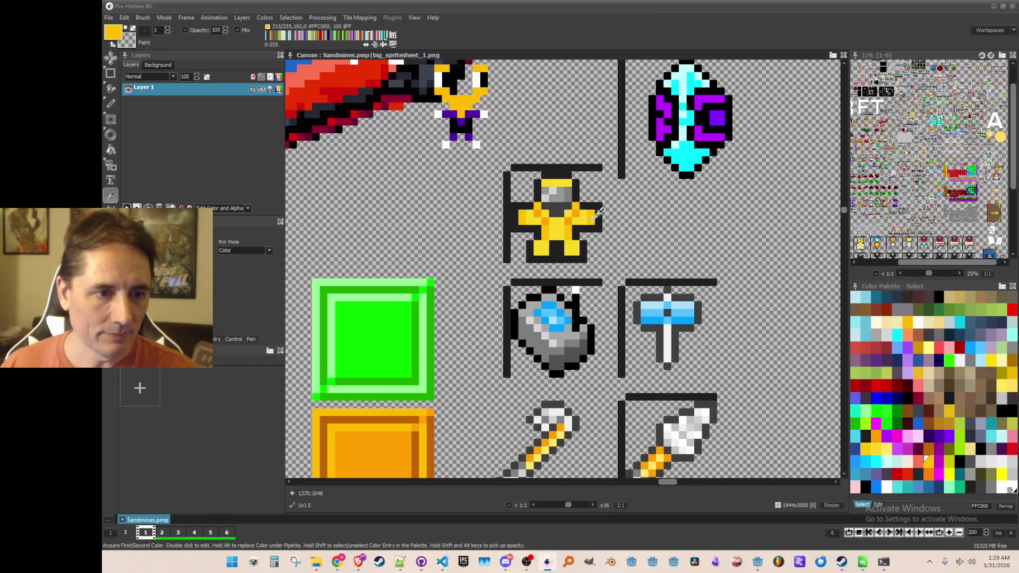
{"action": "left_click", "coordinate": [599, 214]}
{"action": "left_click", "coordinate": [597, 221]}
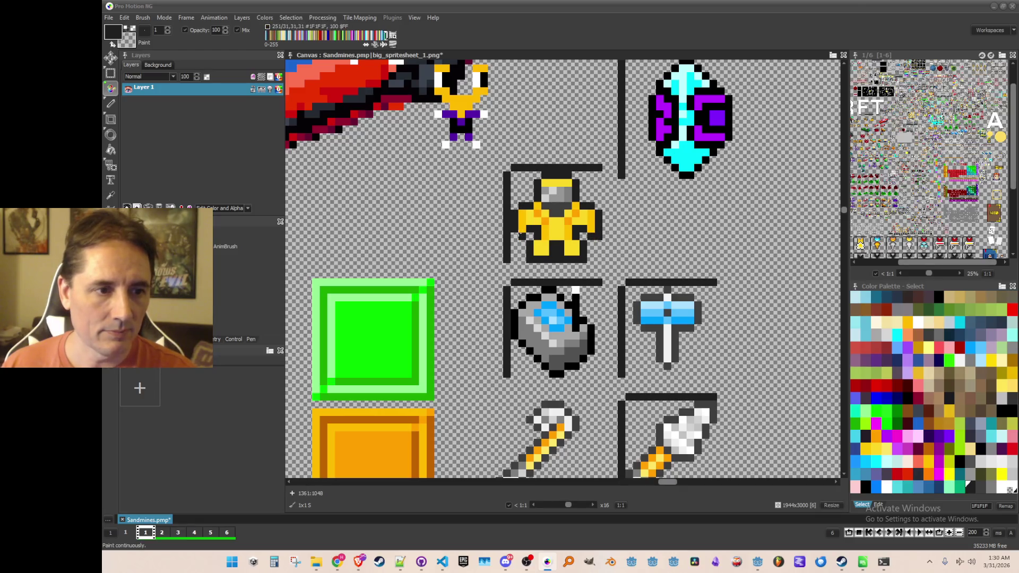
Step: Save the spritesheet with the finished yellow suit sprite
{"action": "scroll", "coordinate": [582, 254], "scroll_direction": "down", "scroll_amount": 1}
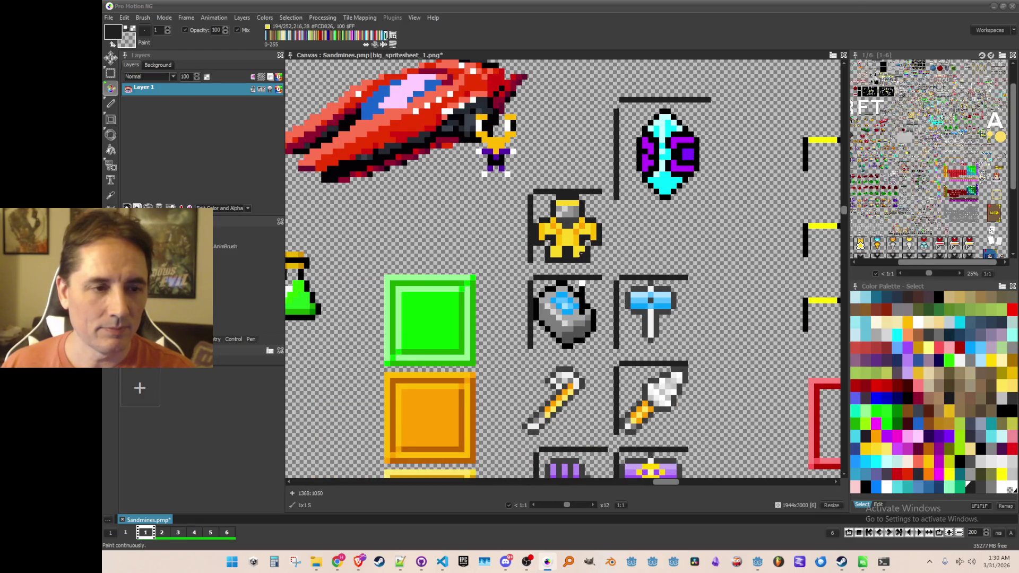
{"action": "key", "text": "ctrl+s"}
{"action": "scroll", "coordinate": [569, 248], "scroll_direction": "up", "scroll_amount": 1}
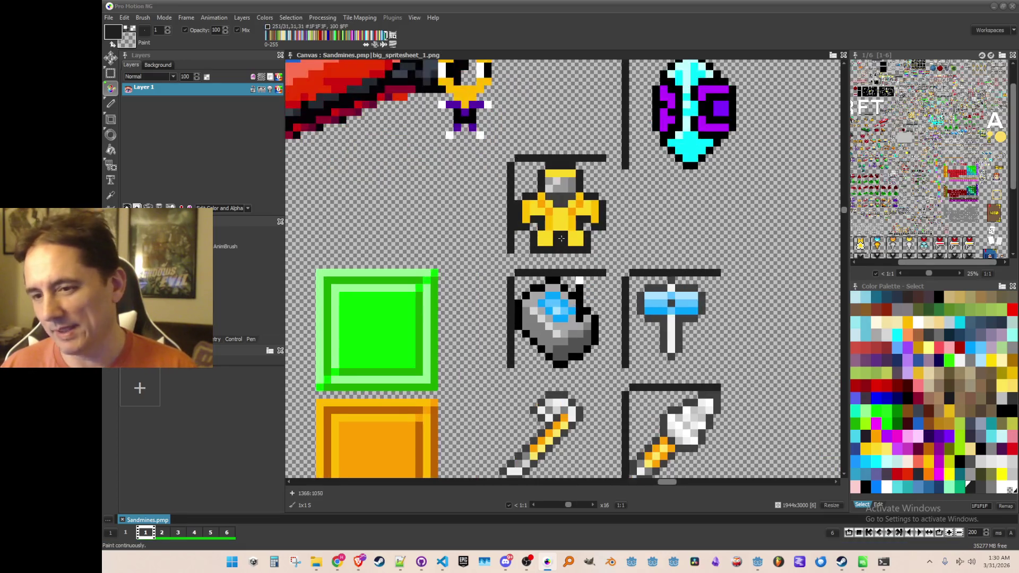
Step: Capture the 12x12 suit sprite as a brush and save it as a single image file
{"action": "key", "text": "b"}
{"action": "left_click_drag", "start_coordinate": [520, 187], "coordinate": [626, 283]}
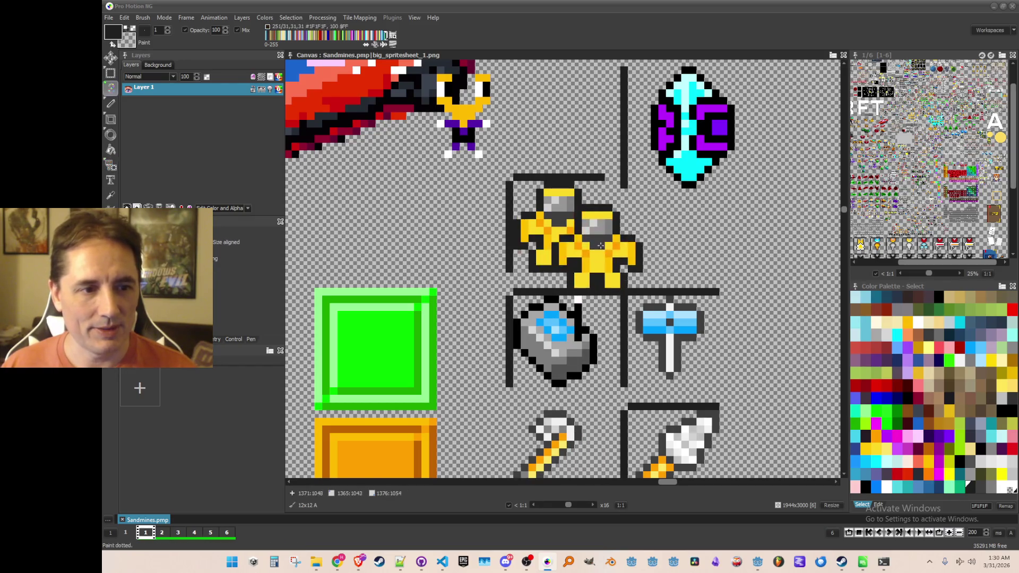
{"action": "scroll", "coordinate": [600, 247], "scroll_direction": "down", "scroll_amount": 3}
{"action": "scroll", "coordinate": [666, 236], "scroll_direction": "up", "scroll_amount": 1}
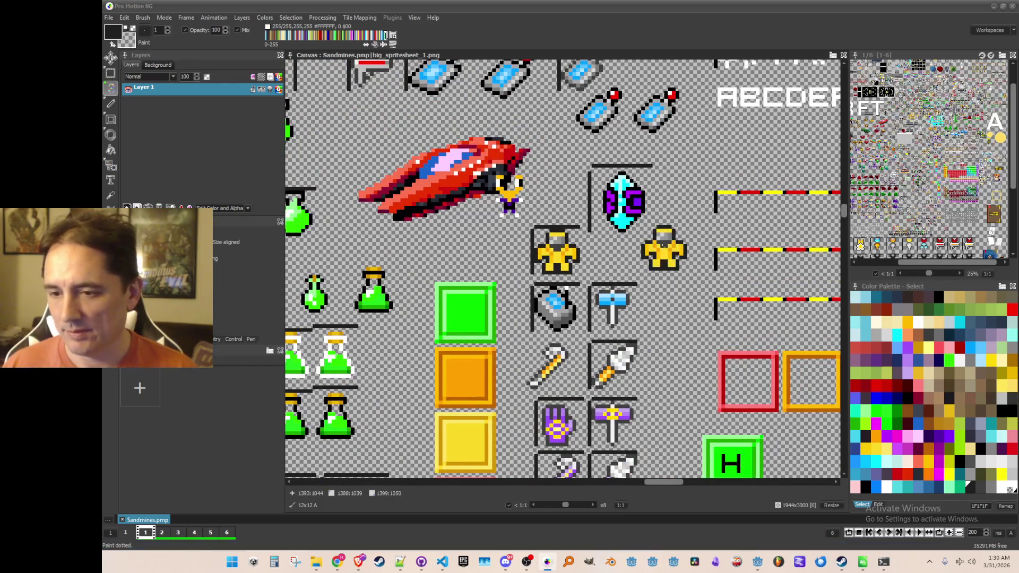
{"action": "scroll", "coordinate": [664, 248], "scroll_direction": "up", "scroll_amount": 1}
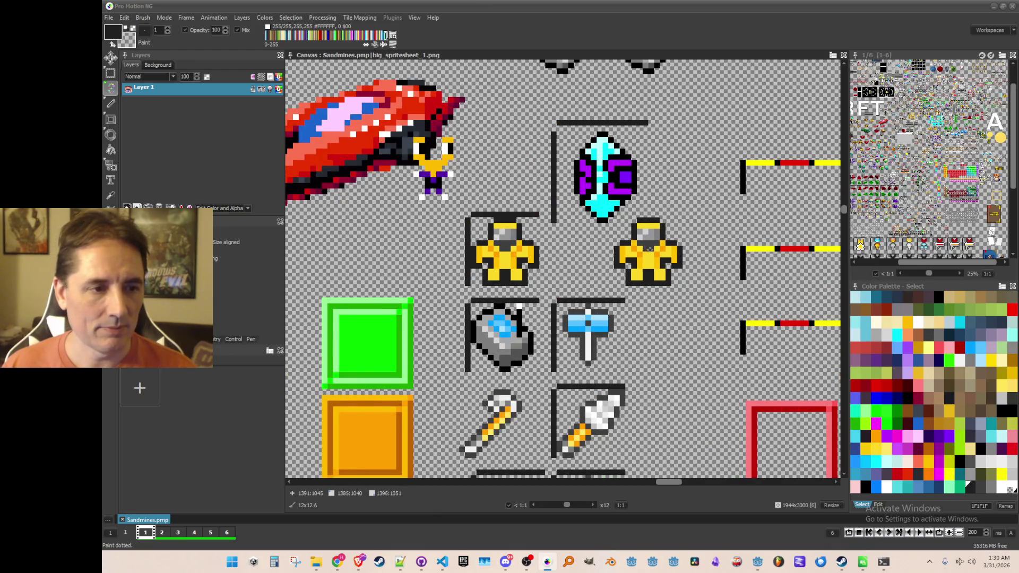
{"action": "left_click", "coordinate": [143, 18]}
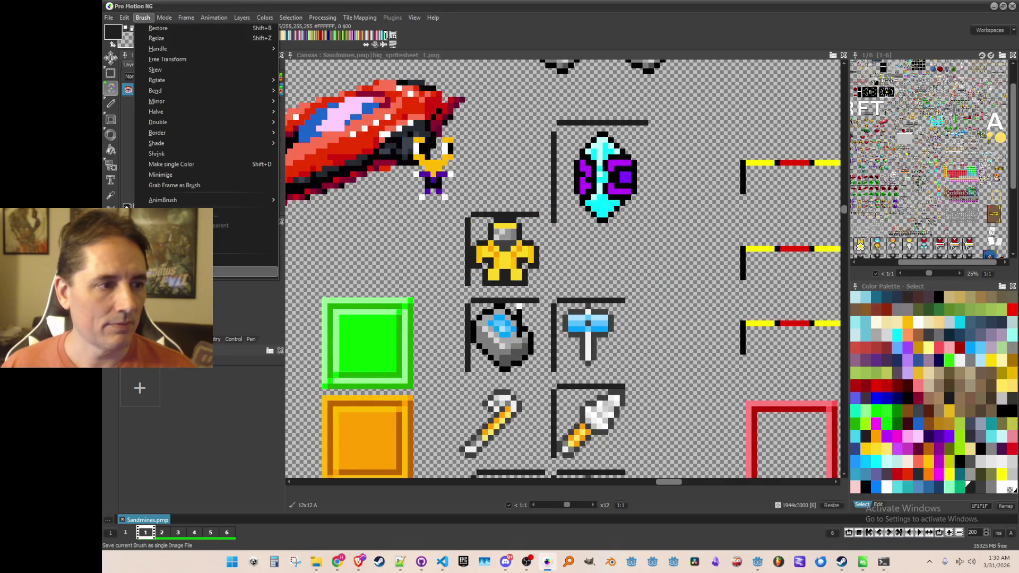
{"action": "left_click", "coordinate": [186, 272]}
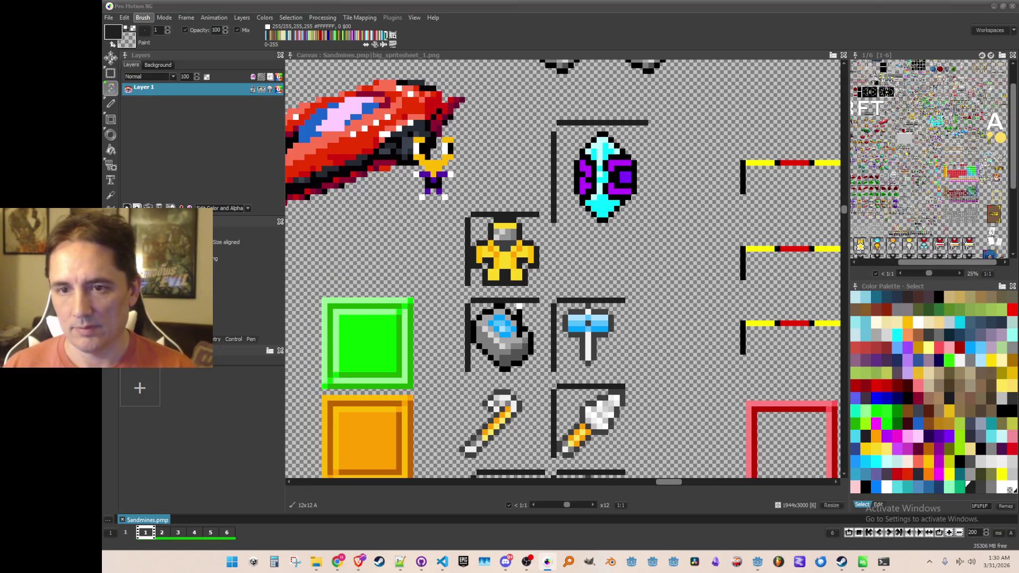
Step: Reset the brush to a single dot and minimize Pro Motion to reveal Godot
{"action": "scroll", "coordinate": [523, 233], "scroll_direction": "down", "scroll_amount": 2}
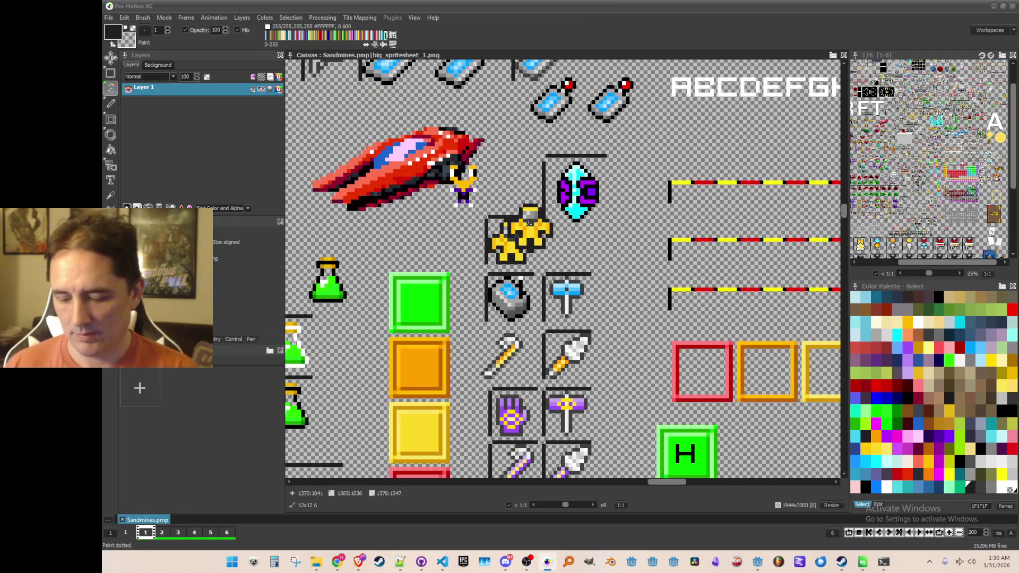
{"action": "scroll", "coordinate": [523, 232], "scroll_direction": "down", "scroll_amount": 2}
{"action": "key", "text": "period"}
{"action": "scroll", "coordinate": [528, 257], "scroll_direction": "up", "scroll_amount": 2}
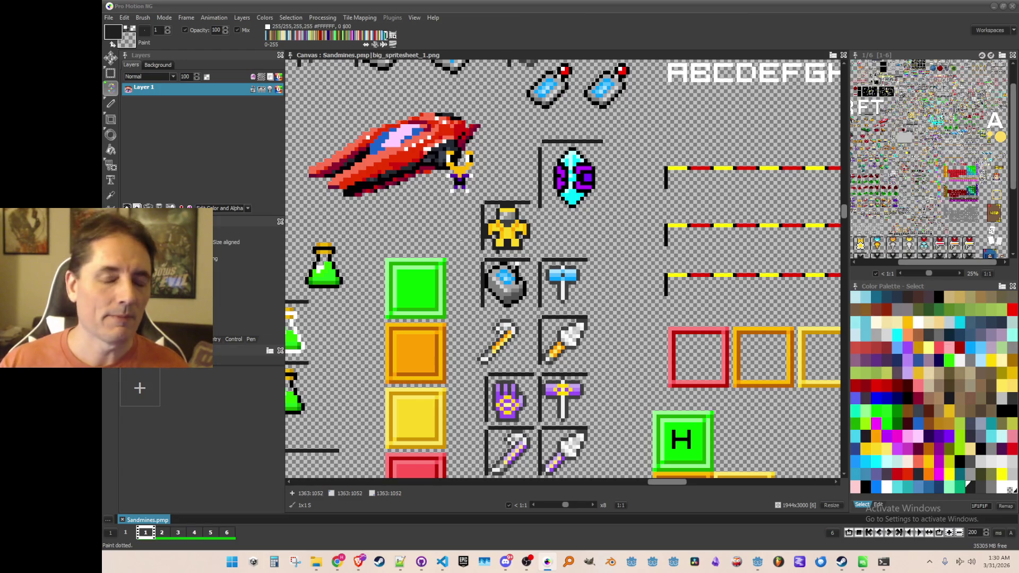
{"action": "left_click", "coordinate": [995, 7]}
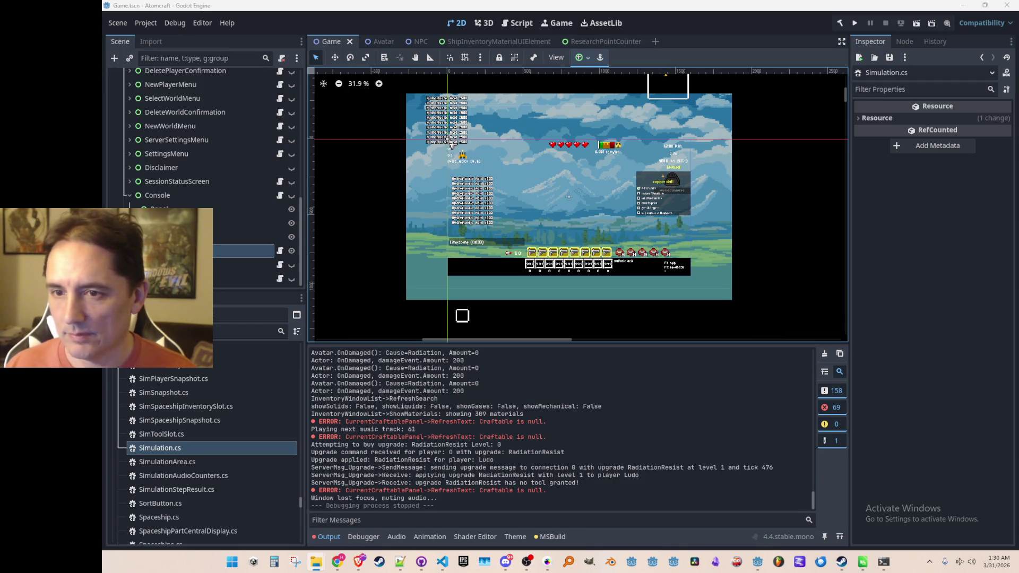
Step: Expand the Art folder in Godot's FileSystem dock, then bring VS Code with Avatar.cs forward
{"action": "left_click_drag", "start_coordinate": [300, 501], "coordinate": [309, 348]}
{"action": "scroll", "coordinate": [181, 412], "scroll_direction": "up", "scroll_amount": 3}
{"action": "left_click", "coordinate": [118, 391]}
{"action": "left_click_drag", "start_coordinate": [138, 394], "coordinate": [237, 399]}
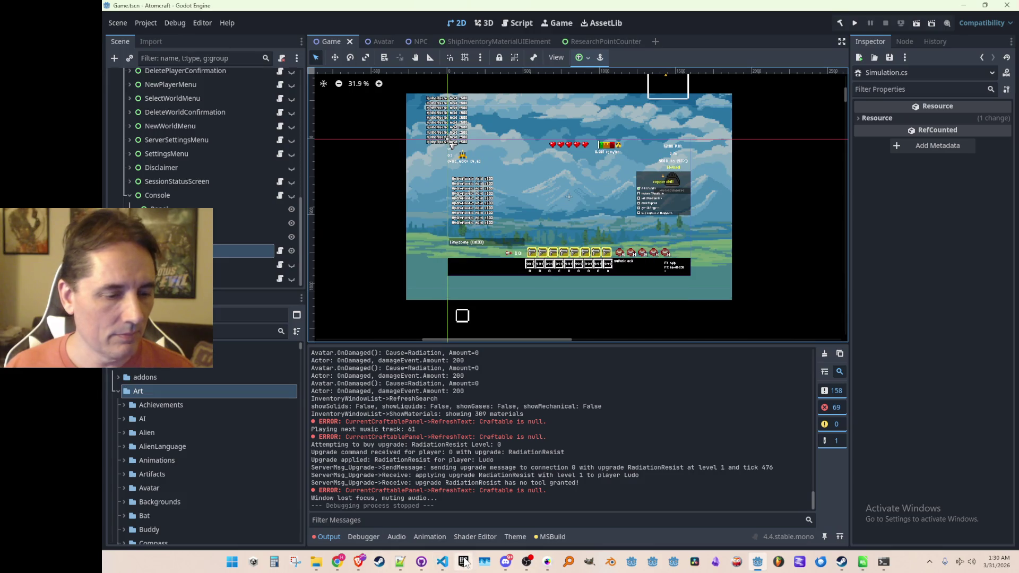
{"action": "left_click", "coordinate": [443, 562]}
{"action": "left_click", "coordinate": [638, 309]}
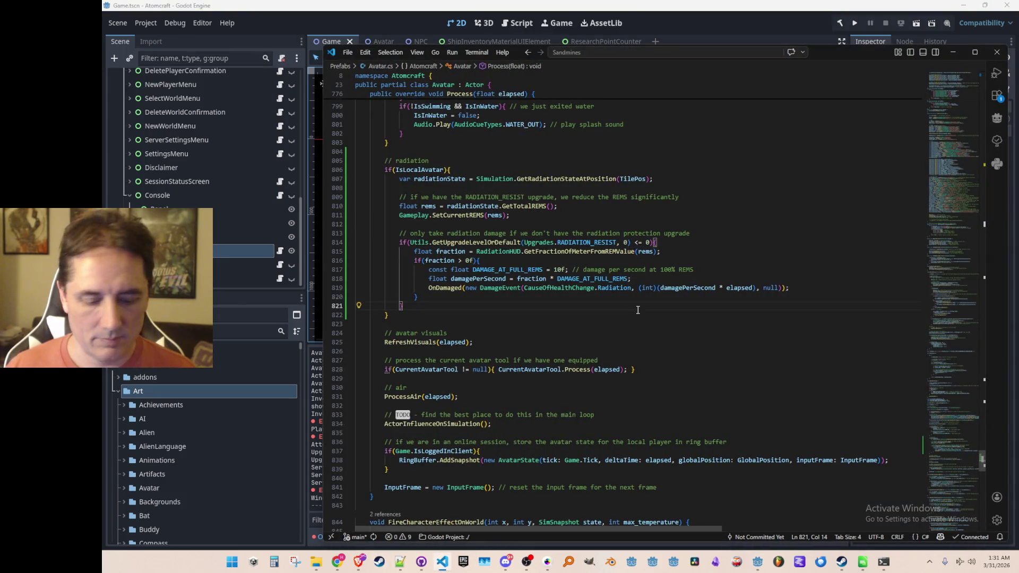
Step: In Upgrades.cs, change the RADIATION_RESIST icon path to res://Art/icon_rad_suit.png, then return to Godot
{"action": "key", "text": "ctrl+p"}
{"action": "type", "text": "Upgrades"}
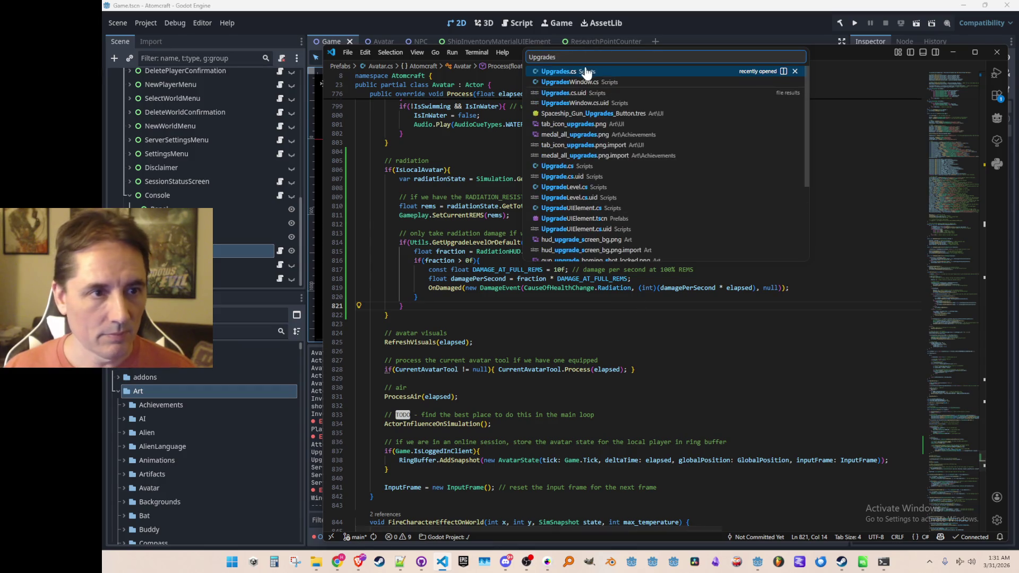
{"action": "left_click", "coordinate": [587, 72]}
{"action": "left_click", "coordinate": [632, 288]}
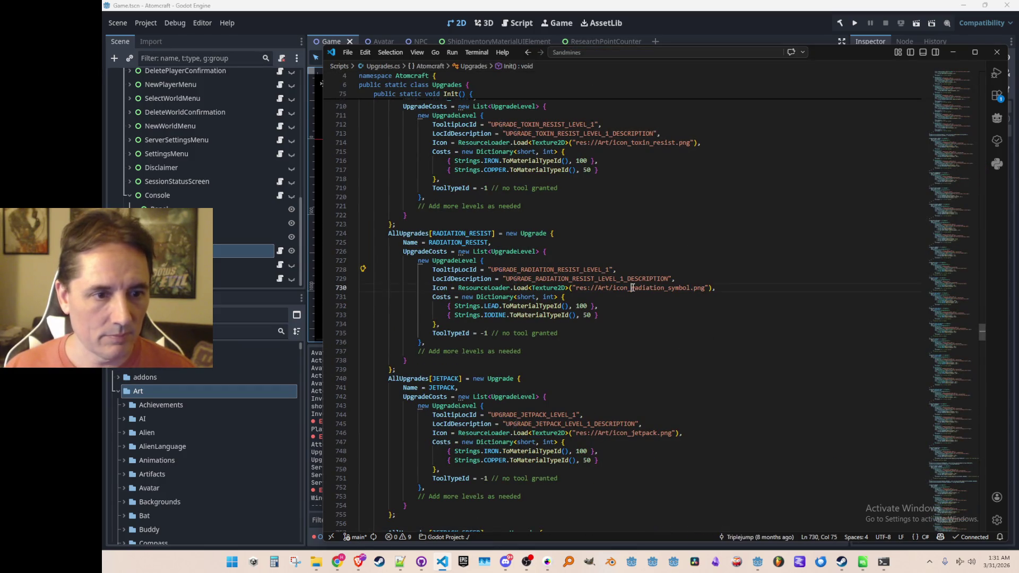
{"action": "key", "text": "ctrl+shift+Right"}
{"action": "type", "text": "rad_suit"}
{"action": "key", "text": "Home"}
{"action": "key", "text": "Home"}
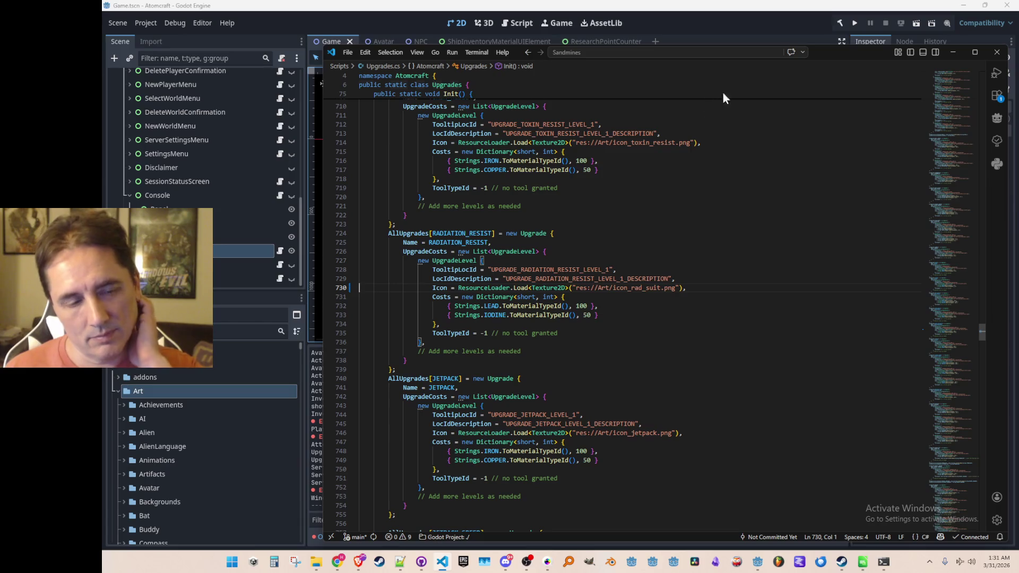
{"action": "left_click", "coordinate": [740, 28]}
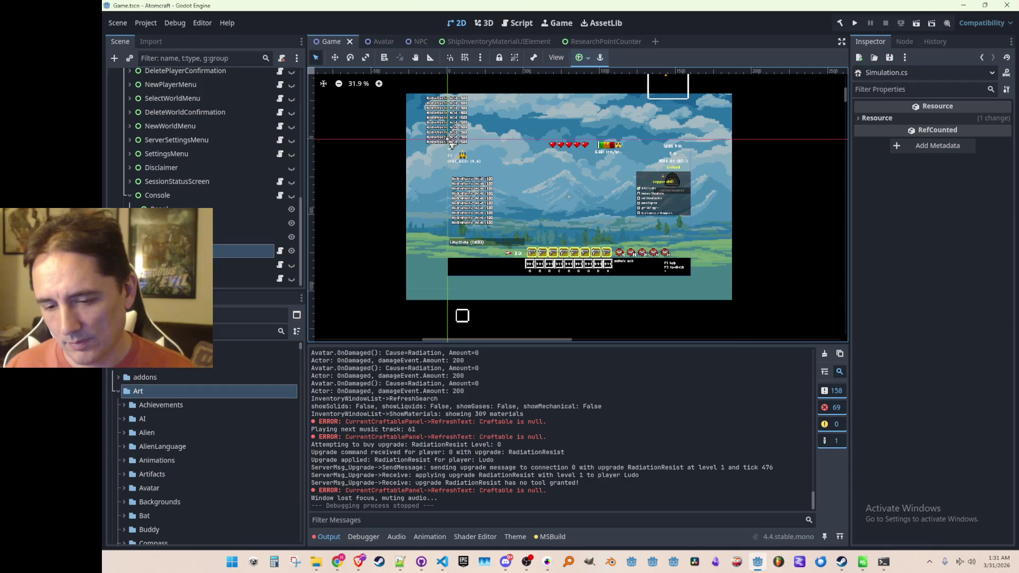
{"action": "key", "text": "super+d"}
{"action": "key", "text": "super+d"}
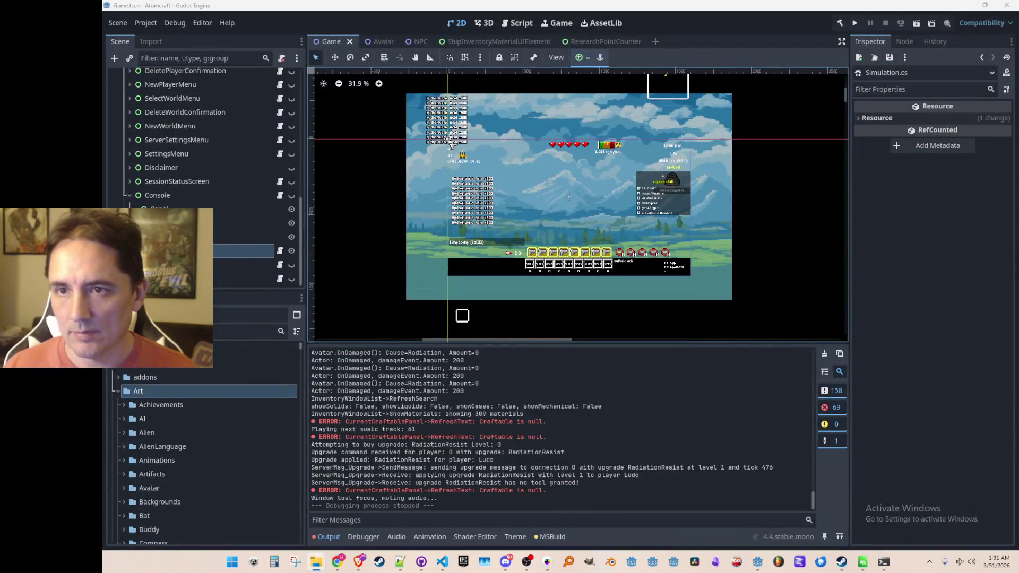
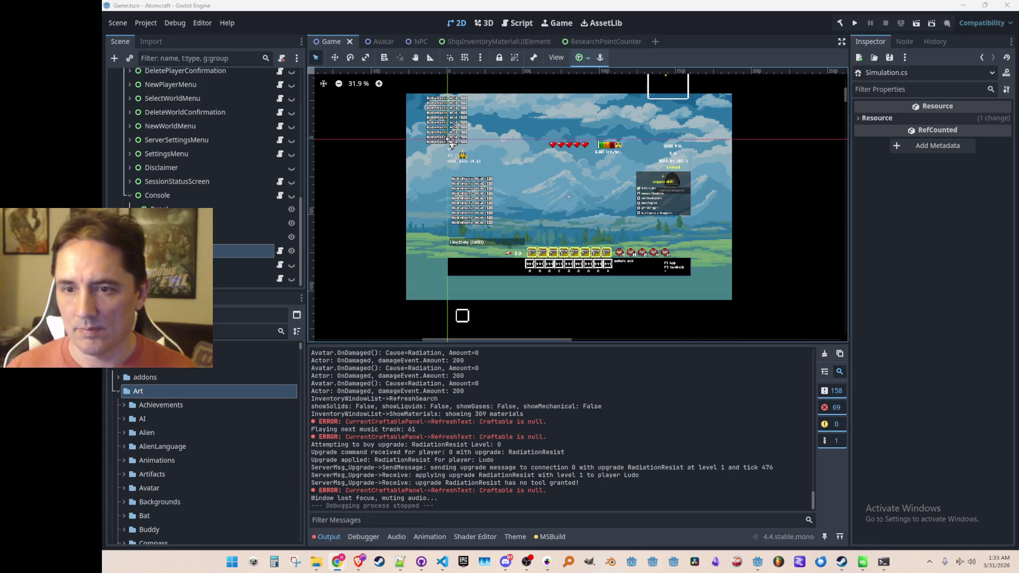
Step: Collapse Art, expand Data, and delete LocalizedStrings.csv, confirming the removal prompt
{"action": "left_click", "coordinate": [119, 391]}
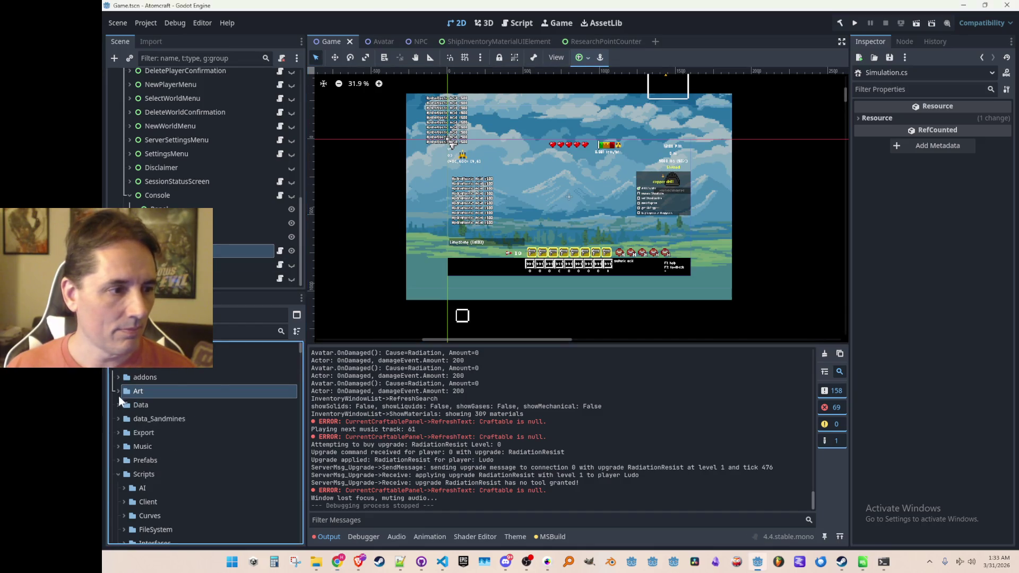
{"action": "left_click", "coordinate": [116, 405]}
{"action": "scroll", "coordinate": [133, 419], "scroll_direction": "down", "scroll_amount": 10}
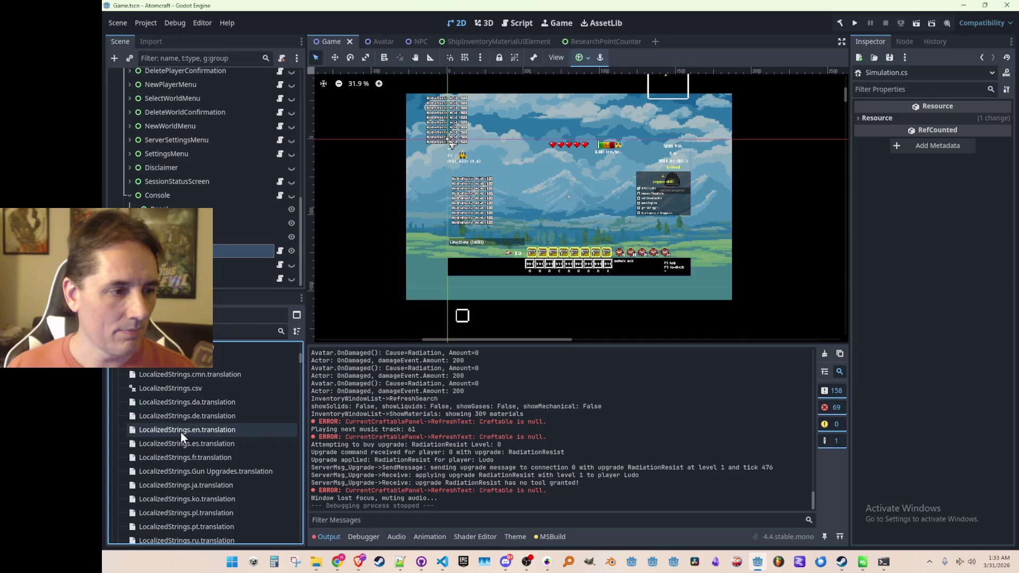
{"action": "left_click", "coordinate": [196, 389]}
{"action": "key", "text": "Delete"}
{"action": "key", "text": "Return"}
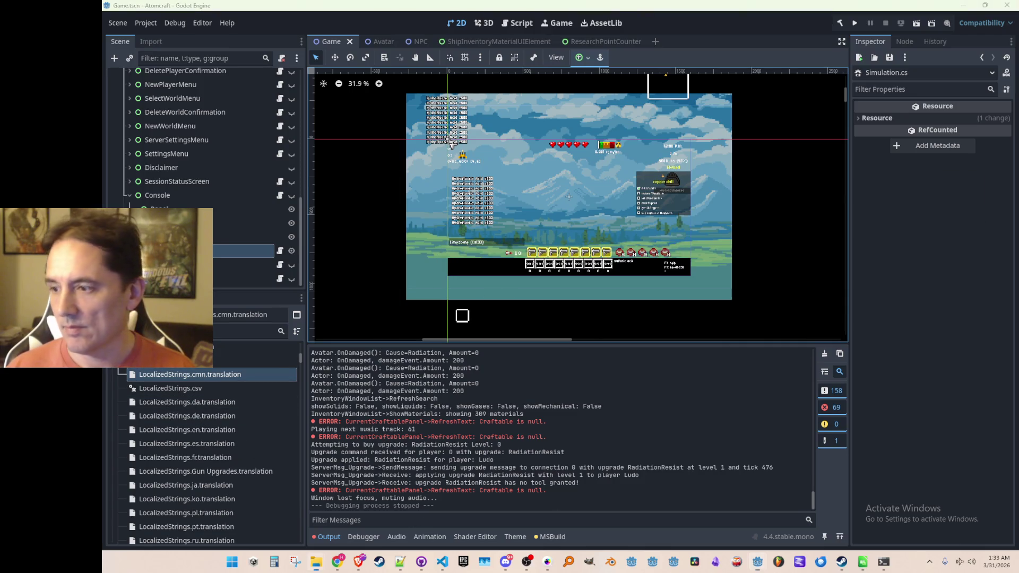
Step: In Upgrades.cs, rename line 728's ID to UPGRADE_RAD_SUIT and accept the UPGRADE_RAD_SUIT_DESCRIPTION edit
{"action": "left_click", "coordinate": [442, 562]}
{"action": "left_click", "coordinate": [544, 270]}
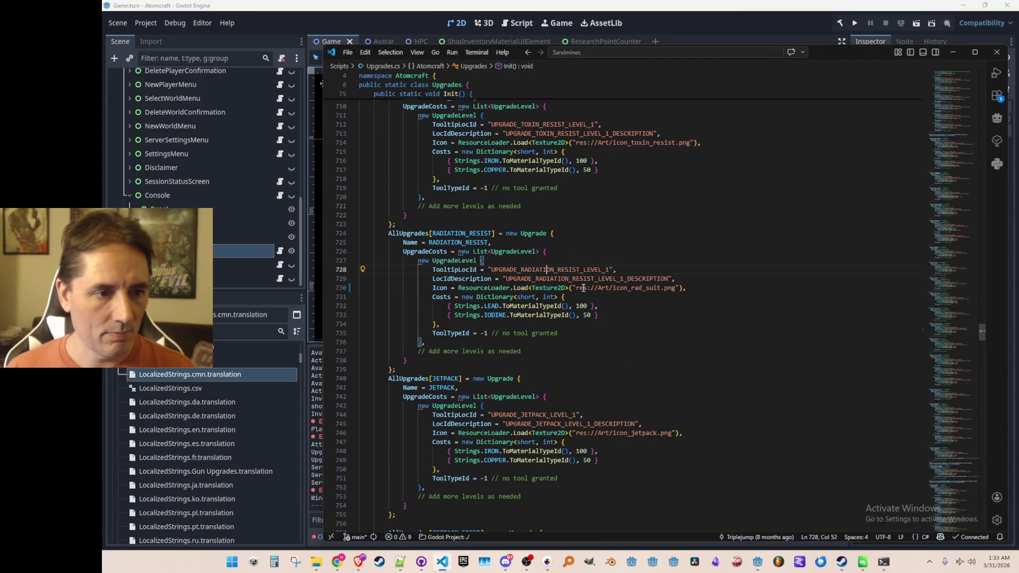
{"action": "left_click_drag", "start_coordinate": [532, 269], "coordinate": [610, 270]}
{"action": "type", "text": "_SUI"}
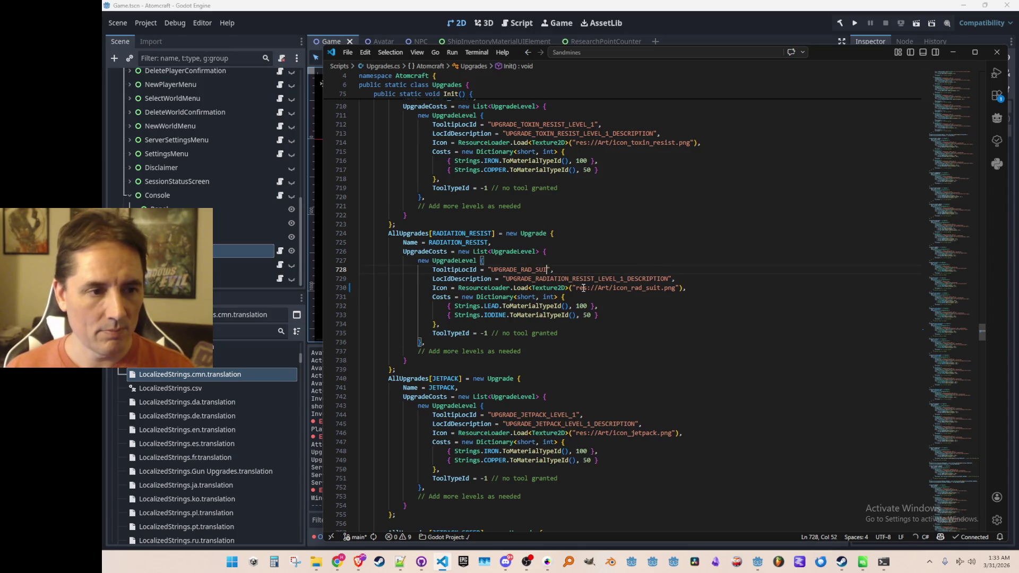
{"action": "key", "text": "Tab"}
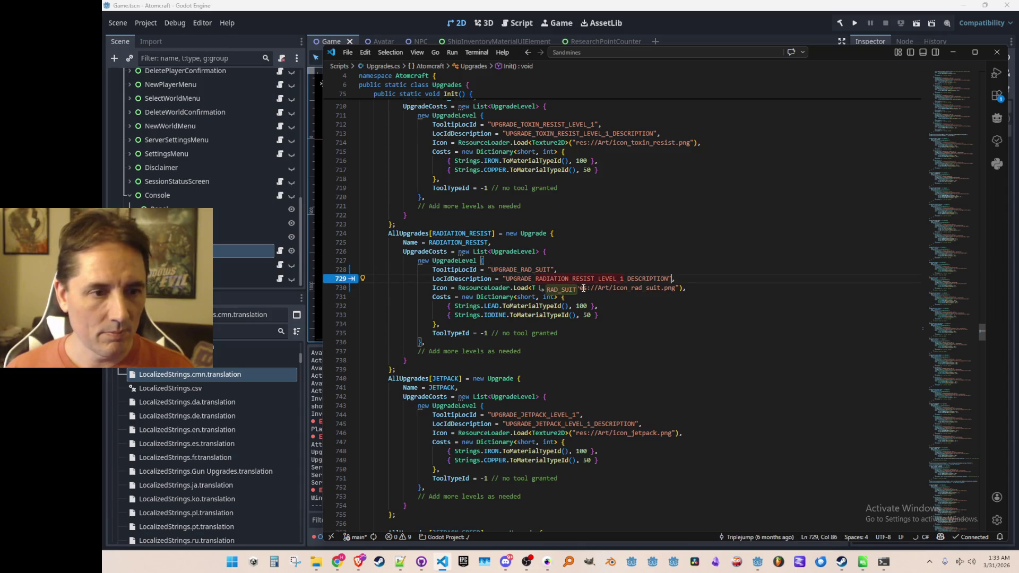
{"action": "key", "text": "Tab"}
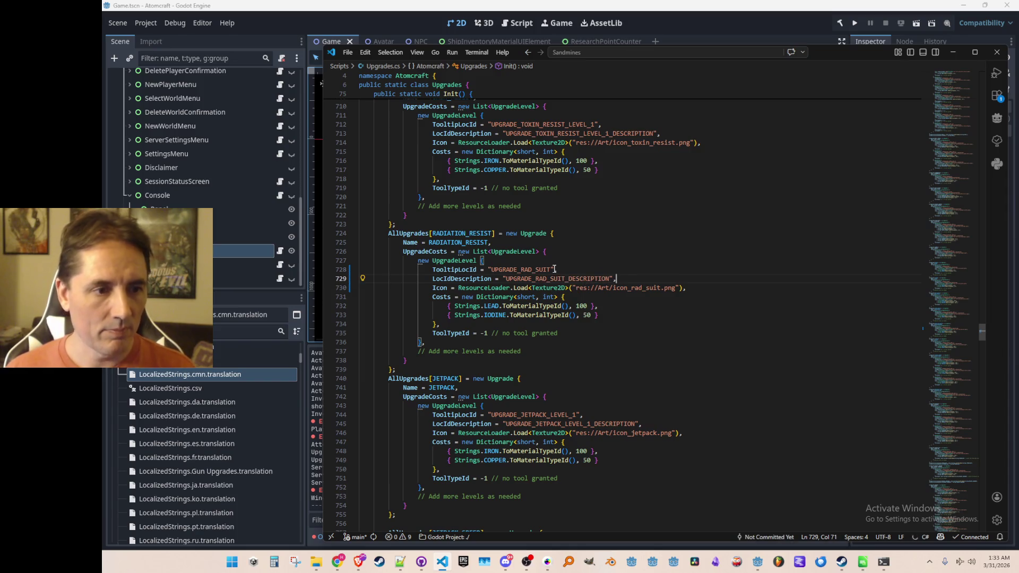
{"action": "left_click", "coordinate": [855, 28]}
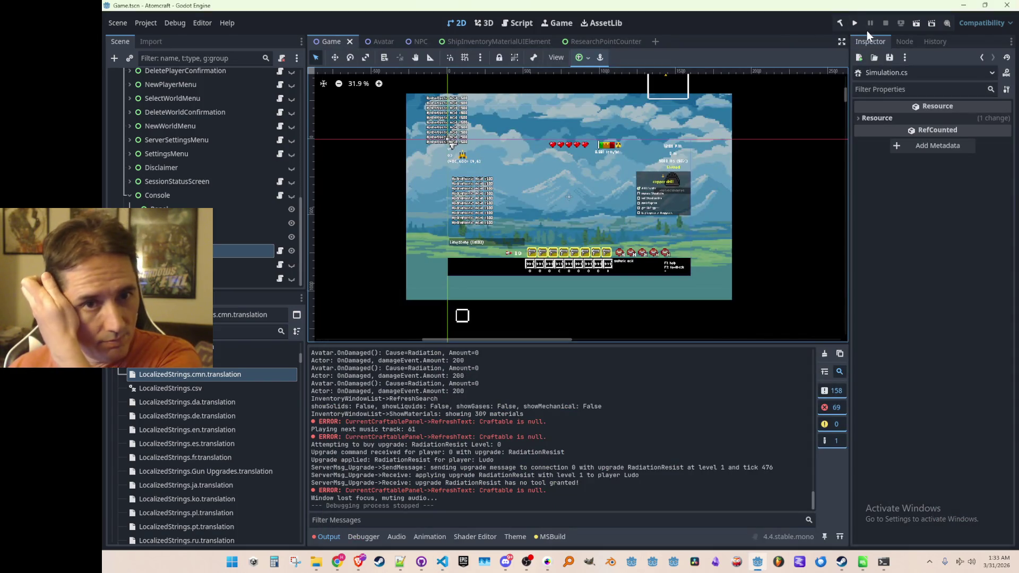
Step: Launch the debug run, choose Single Player, pick a profile, then return to the profile list
{"action": "left_click", "coordinate": [856, 27]}
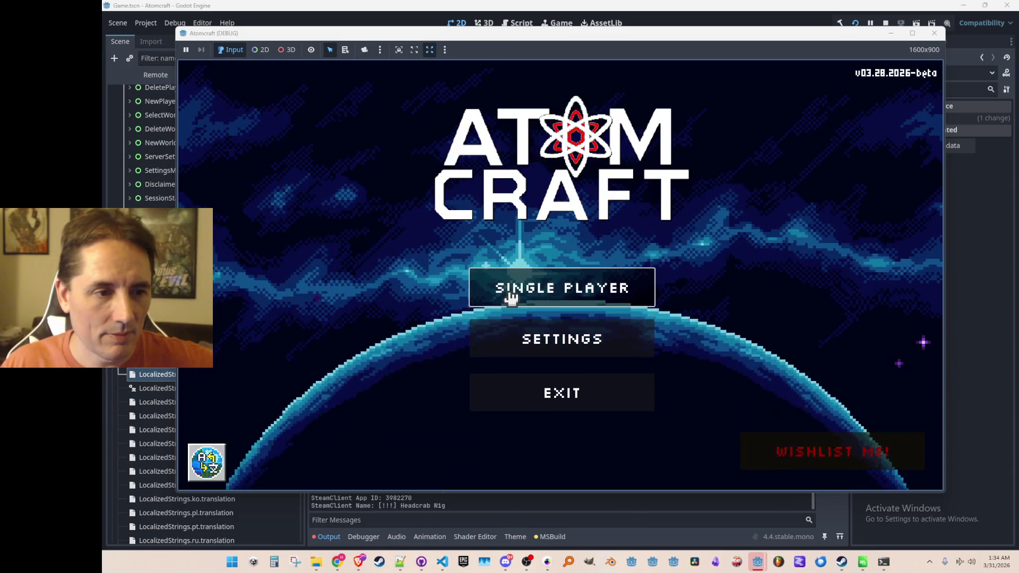
{"action": "left_click", "coordinate": [509, 281]}
{"action": "scroll", "coordinate": [527, 232], "scroll_direction": "down", "scroll_amount": 3}
{"action": "left_click", "coordinate": [510, 291]}
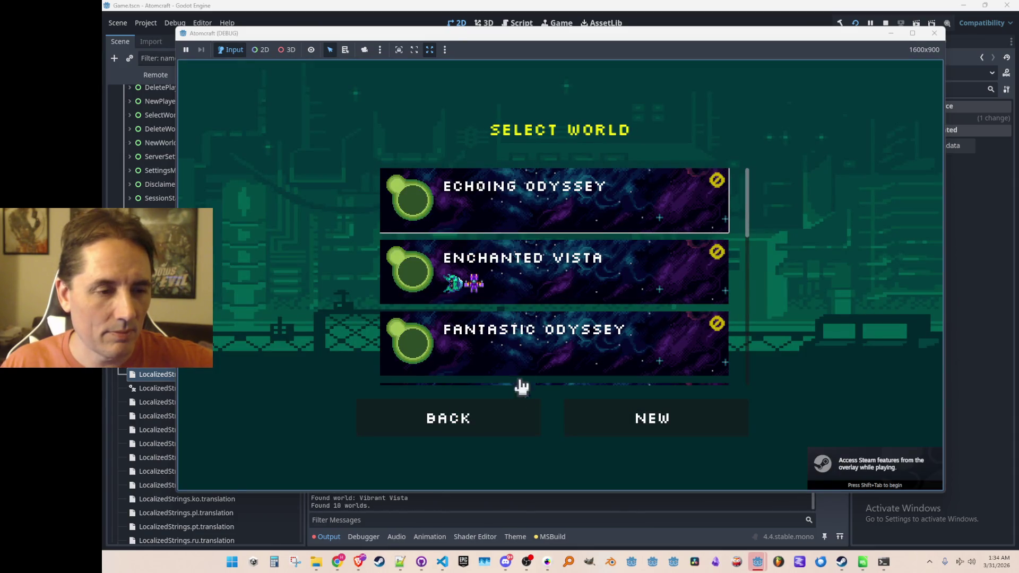
{"action": "left_click", "coordinate": [503, 419]}
Step: Start a new player and cycle species through Slug, Robot, Fire, Snowman, Human, back to Fire
{"action": "left_click", "coordinate": [639, 423]}
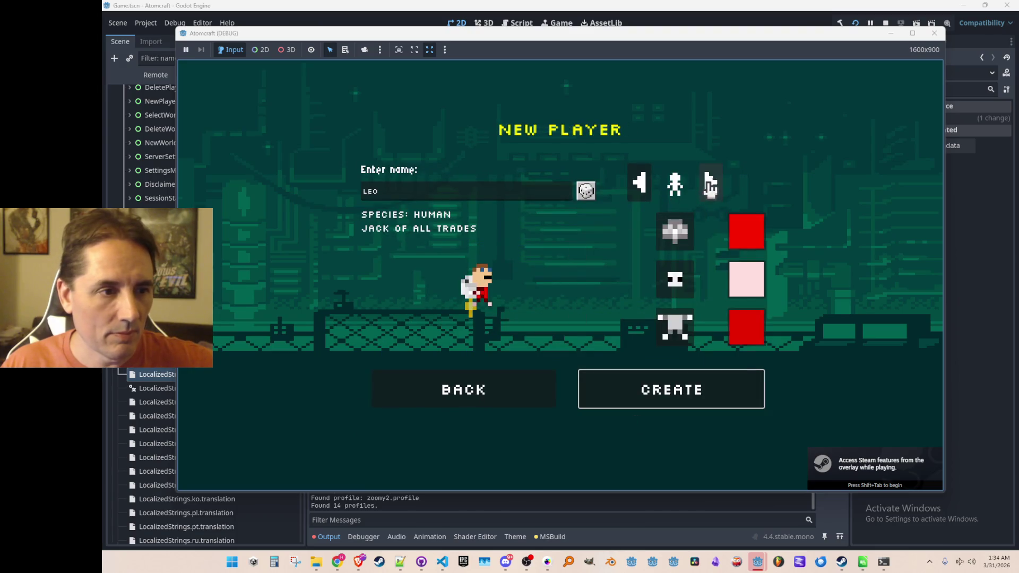
{"action": "left_click", "coordinate": [711, 187]}
{"action": "left_click", "coordinate": [710, 187]}
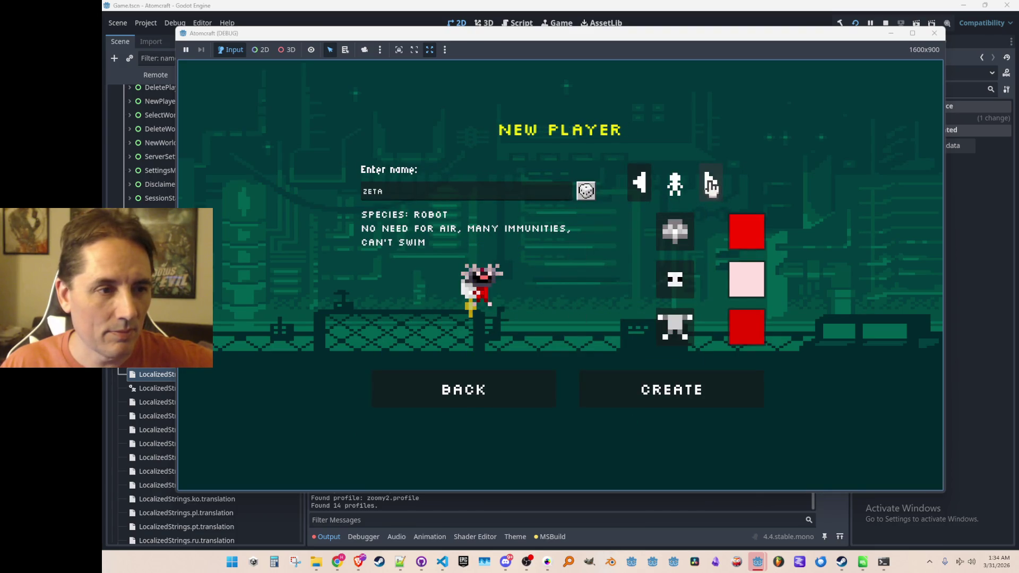
{"action": "left_click", "coordinate": [710, 187]}
{"action": "left_click", "coordinate": [710, 187]}
{"action": "left_click", "coordinate": [711, 187]}
{"action": "left_click", "coordinate": [710, 185]}
{"action": "left_click", "coordinate": [711, 185]}
{"action": "left_click", "coordinate": [710, 186]}
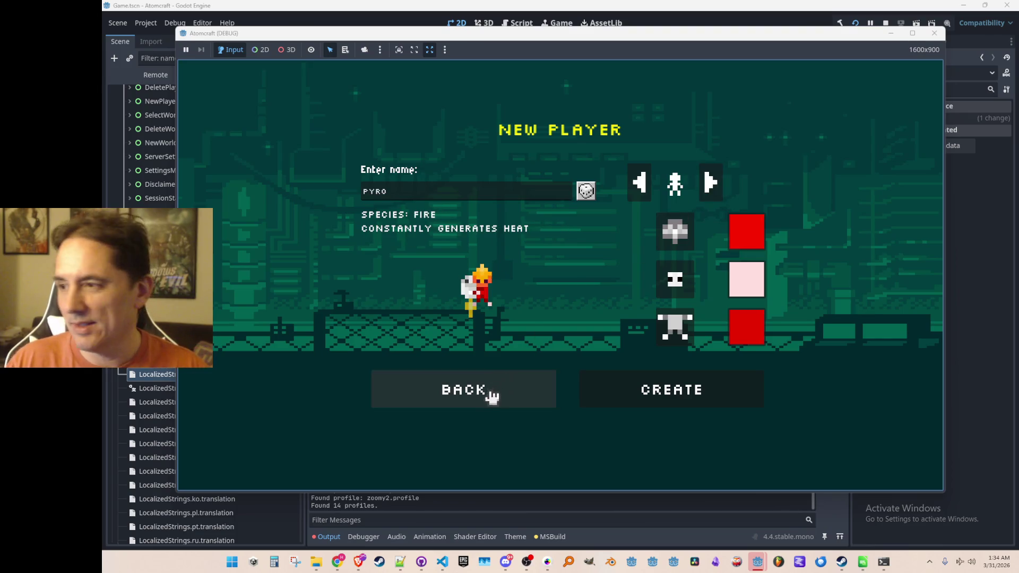
Step: Cancel new player creation and load the existing profile into the Enchanted Vista world
{"action": "left_click", "coordinate": [491, 395]}
{"action": "left_click", "coordinate": [511, 353]}
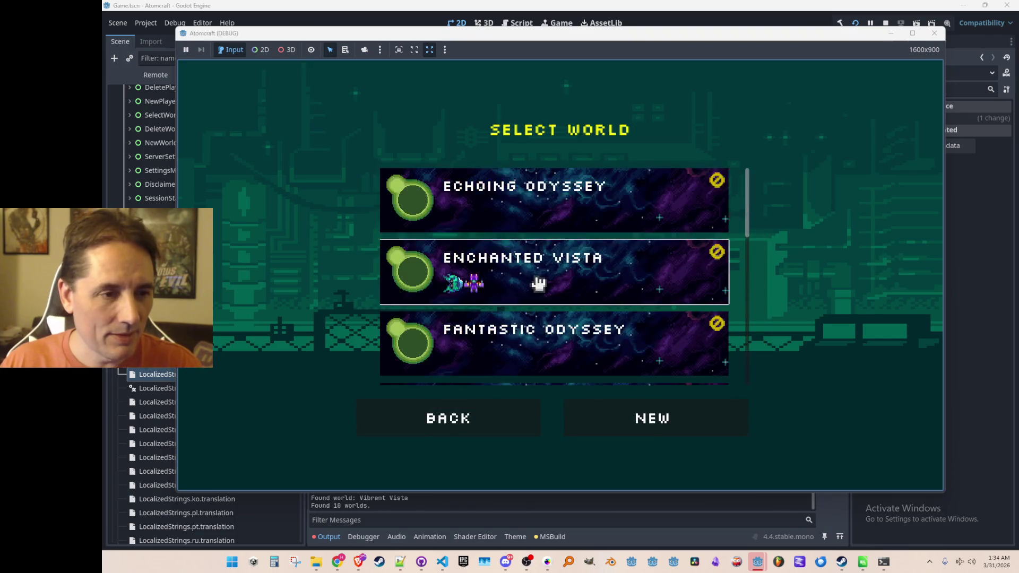
{"action": "left_click", "coordinate": [537, 283]}
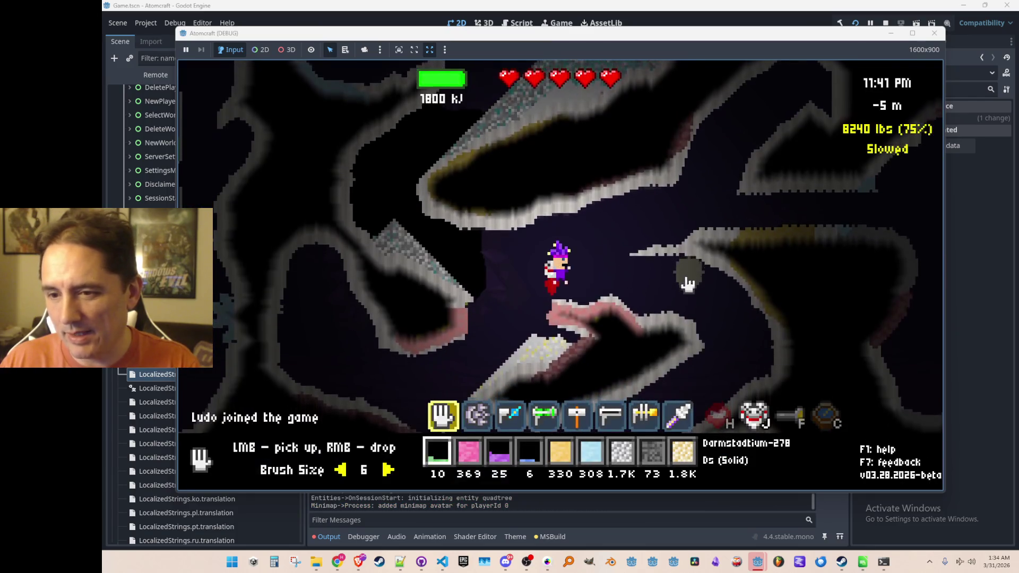
Step: Walk through the cave, open the inventory's Suit upgrades, and scroll to Rad Suit
{"action": "key", "text": "a"}
{"action": "key", "text": "a"}
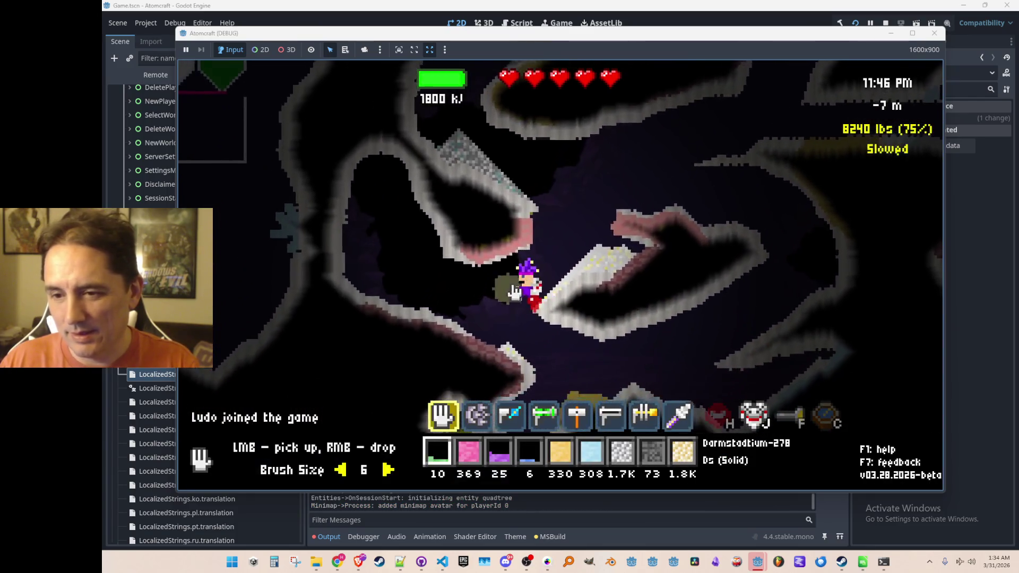
{"action": "key", "text": "d"}
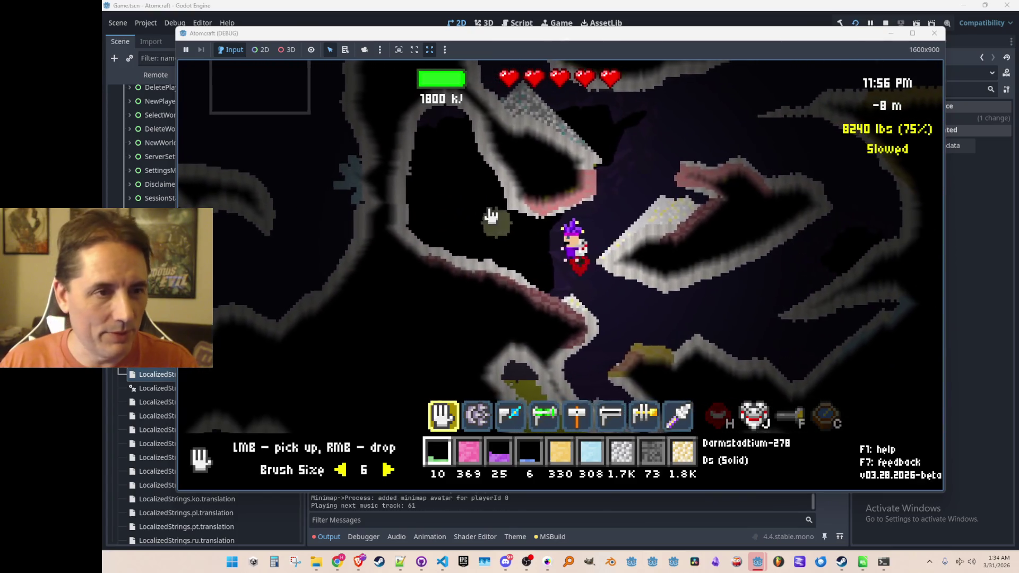
{"action": "key", "text": "i"}
{"action": "left_click", "coordinate": [355, 143]}
{"action": "left_click", "coordinate": [471, 175]}
{"action": "scroll", "coordinate": [569, 285], "scroll_direction": "down", "scroll_amount": 5}
{"action": "scroll", "coordinate": [586, 361], "scroll_direction": "down", "scroll_amount": 2}
{"action": "mouse_move", "coordinate": [432, 312]}
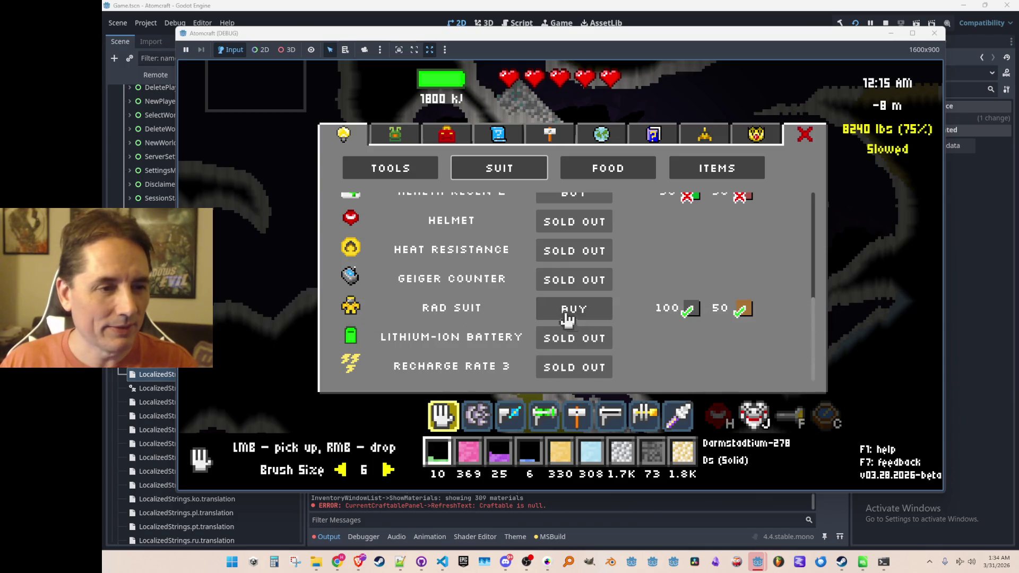
Step: Drop Oganesson-294 nearby to create radiation and buy the Rad Suit upgrade
{"action": "key", "text": "Escape"}
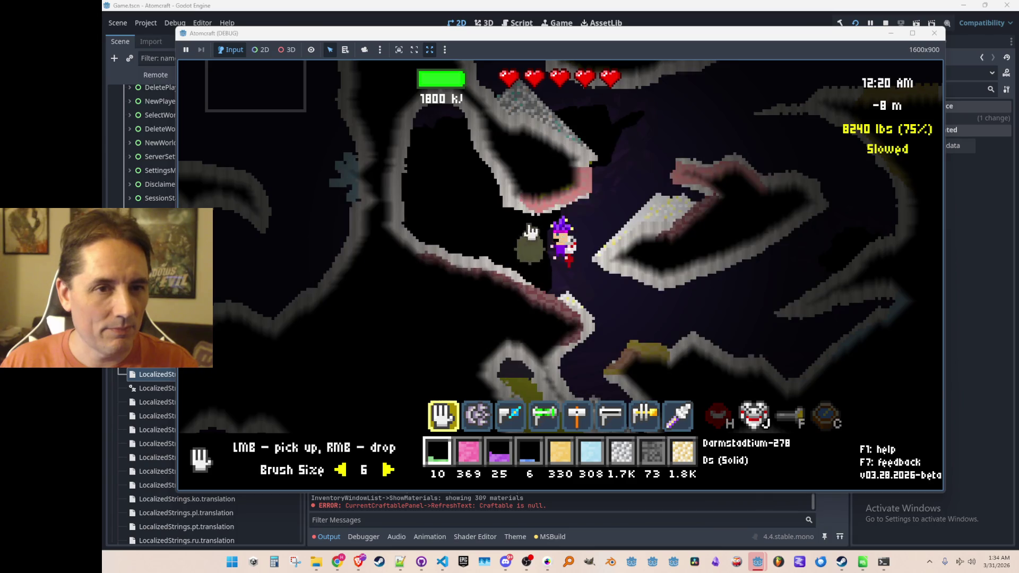
{"action": "key", "text": "5"}
{"action": "right_click", "coordinate": [510, 249]}
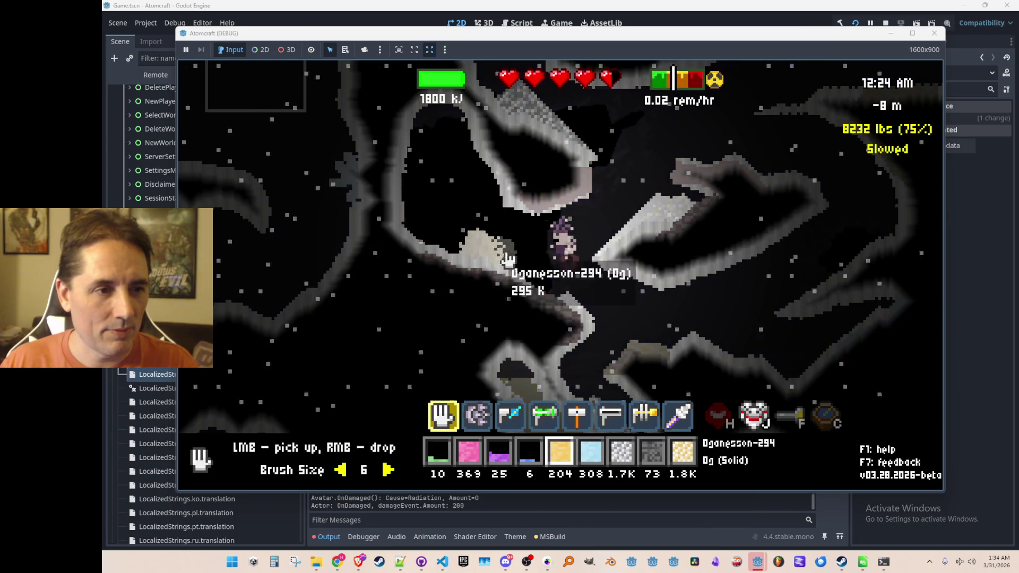
{"action": "key", "text": "Tab"}
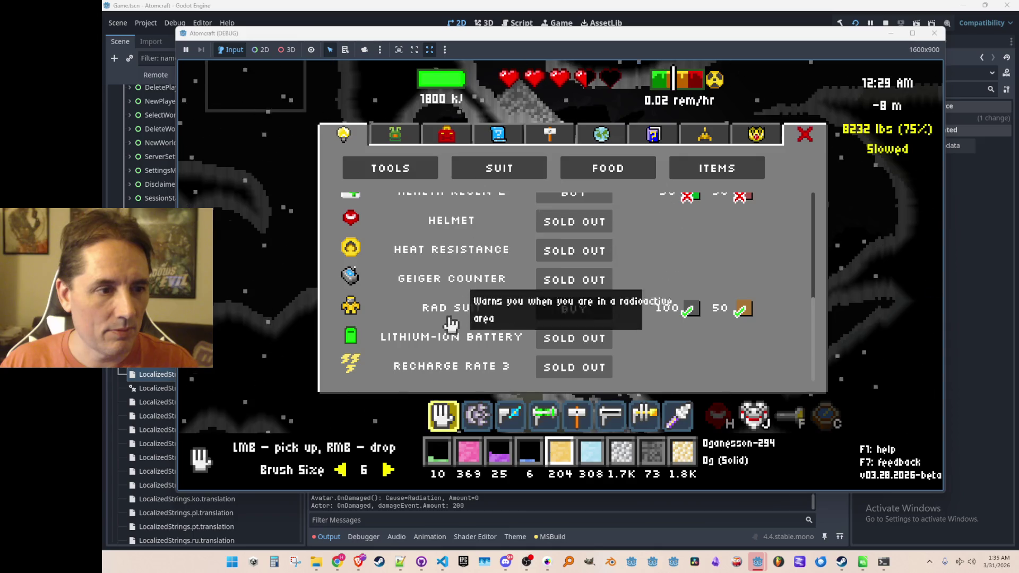
{"action": "left_click", "coordinate": [564, 318]}
{"action": "key", "text": "Escape"}
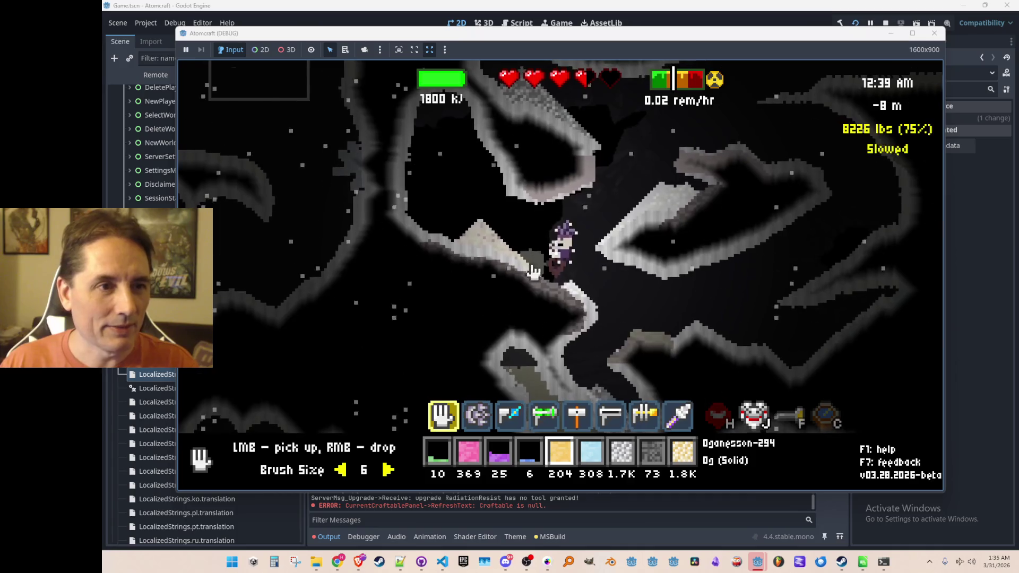
Step: Gather, re-drop and pick up the Oganesson-294, then move through the cave
{"action": "left_click_drag", "start_coordinate": [552, 289], "coordinate": [468, 242]}
{"action": "right_click", "coordinate": [467, 239]}
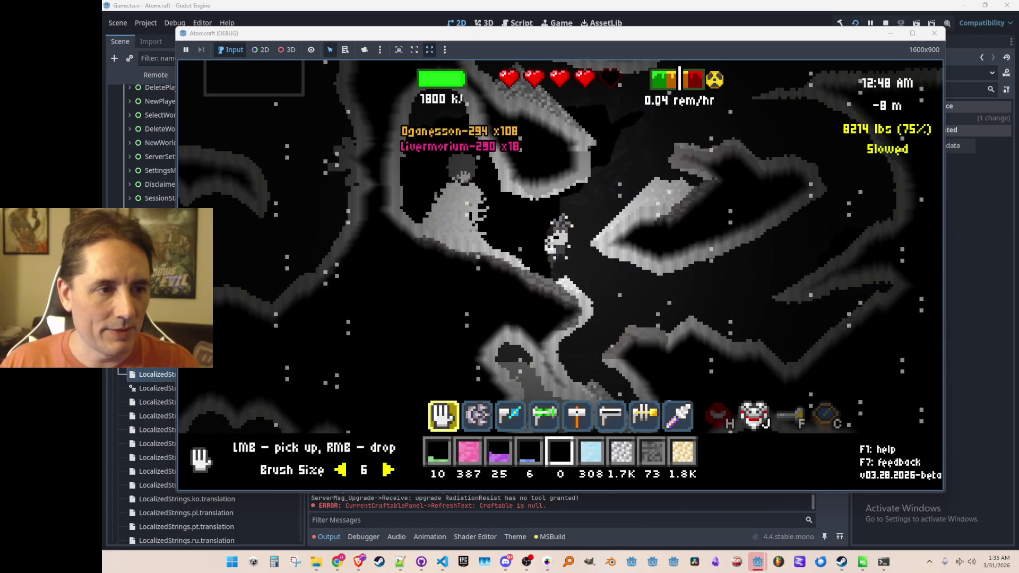
{"action": "key", "text": "d"}
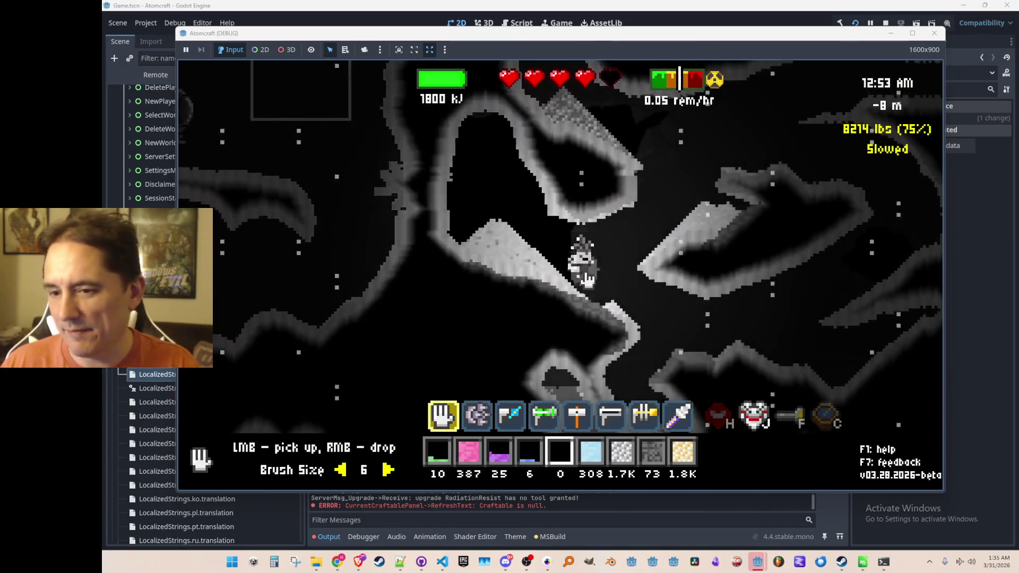
{"action": "mouse_move", "coordinate": [541, 233]}
{"action": "left_mouse_down"}
{"action": "mouse_move", "coordinate": [528, 266]}
{"action": "mouse_move", "coordinate": [442, 250]}
{"action": "left_mouse_up"}
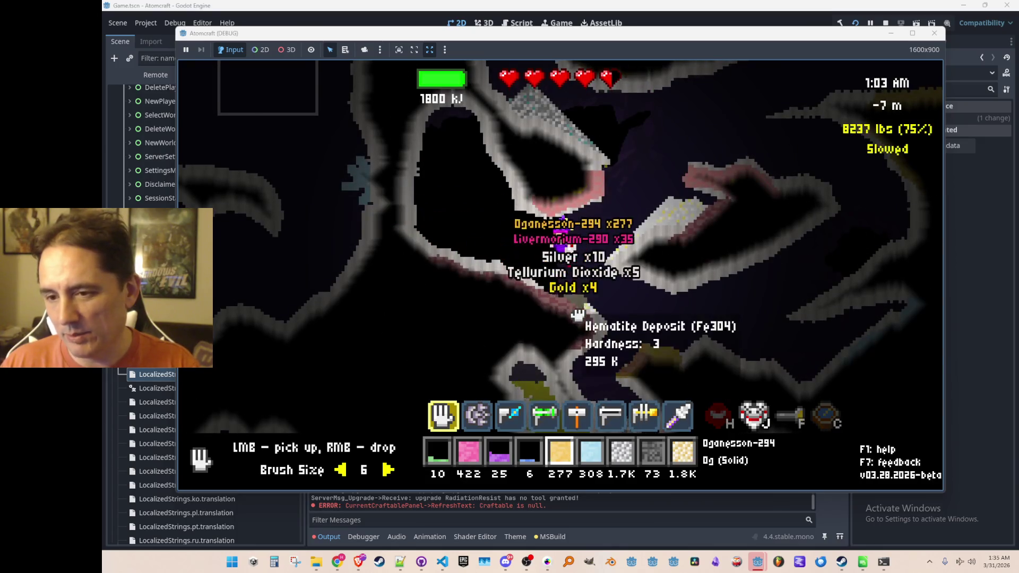
{"action": "key", "text": "w"}
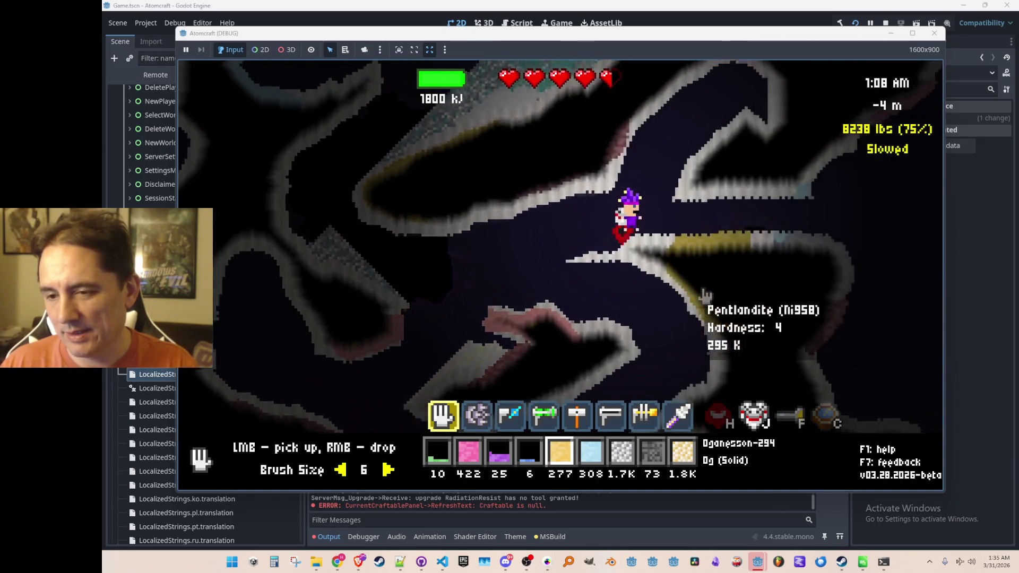
{"action": "key", "text": "w"}
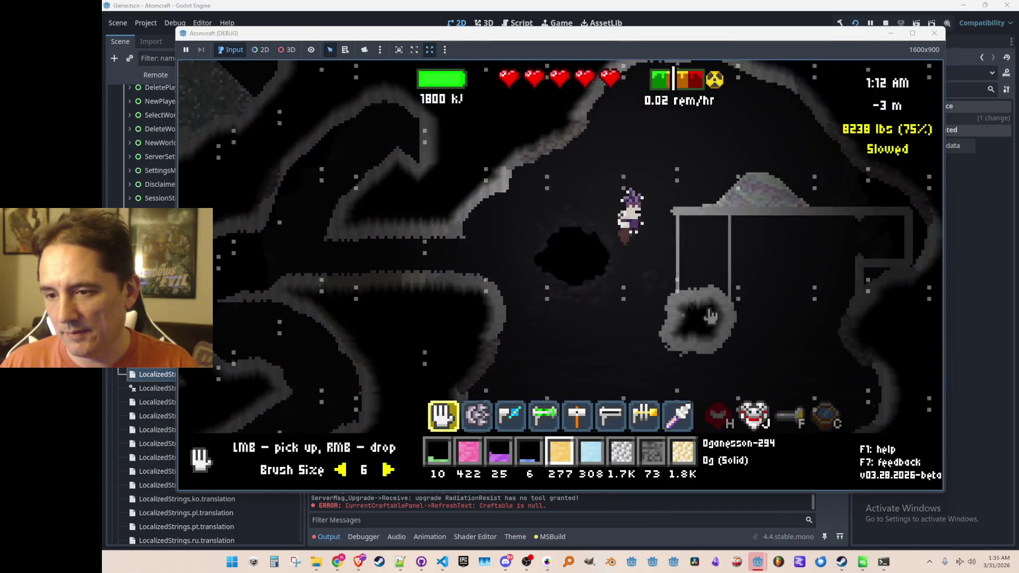
{"action": "key", "text": "a"}
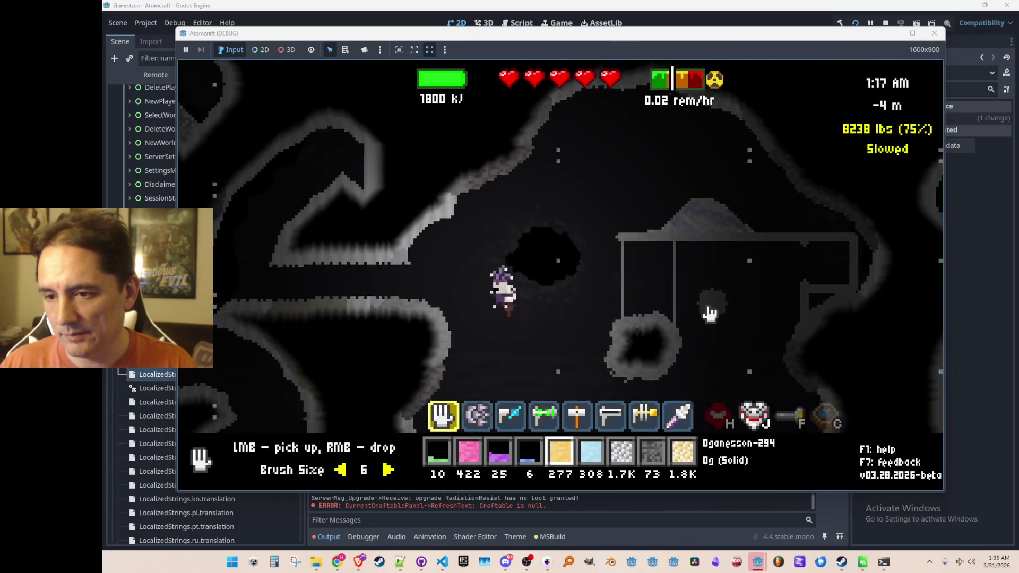
{"action": "key", "text": "s"}
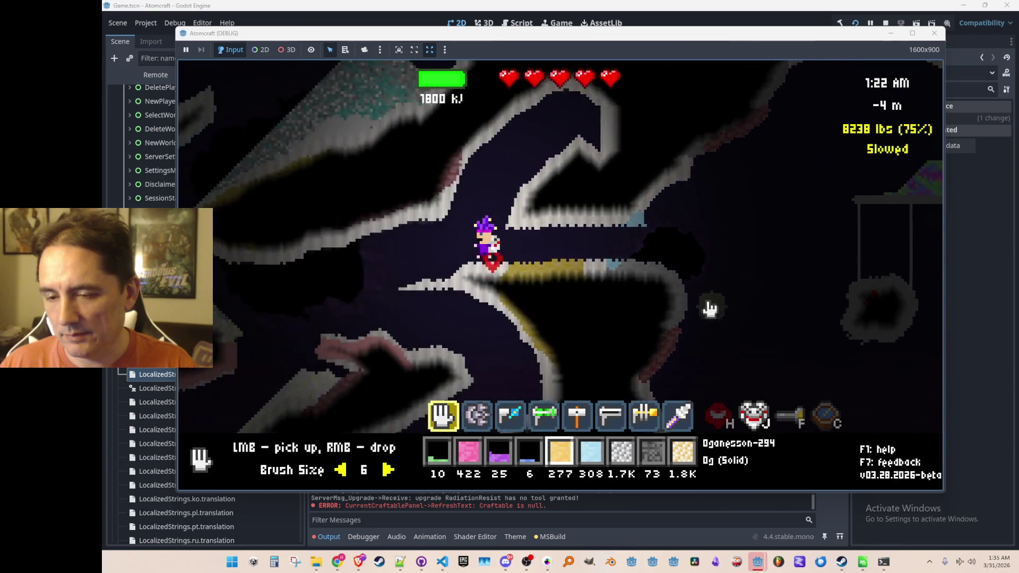
Step: Fly deeper through the caves and switch into the map editor view near the lava
{"action": "key", "text": "a"}
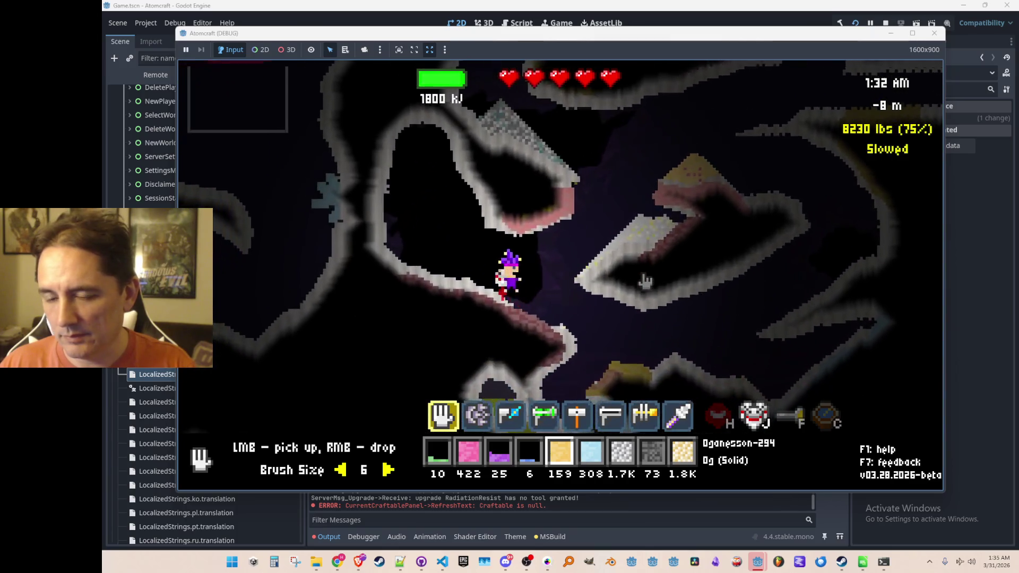
{"action": "key", "text": "w"}
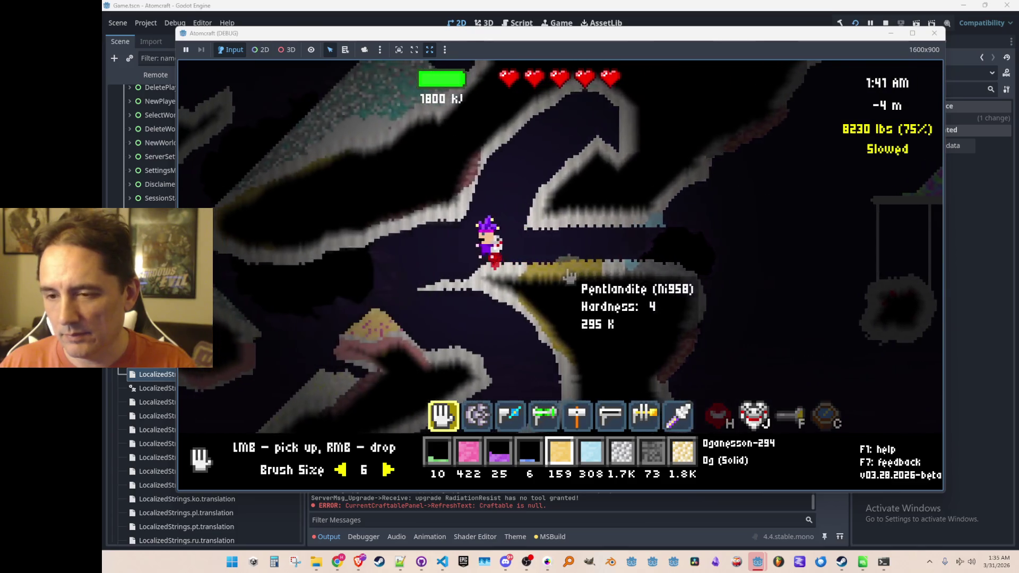
{"action": "key", "text": "a"}
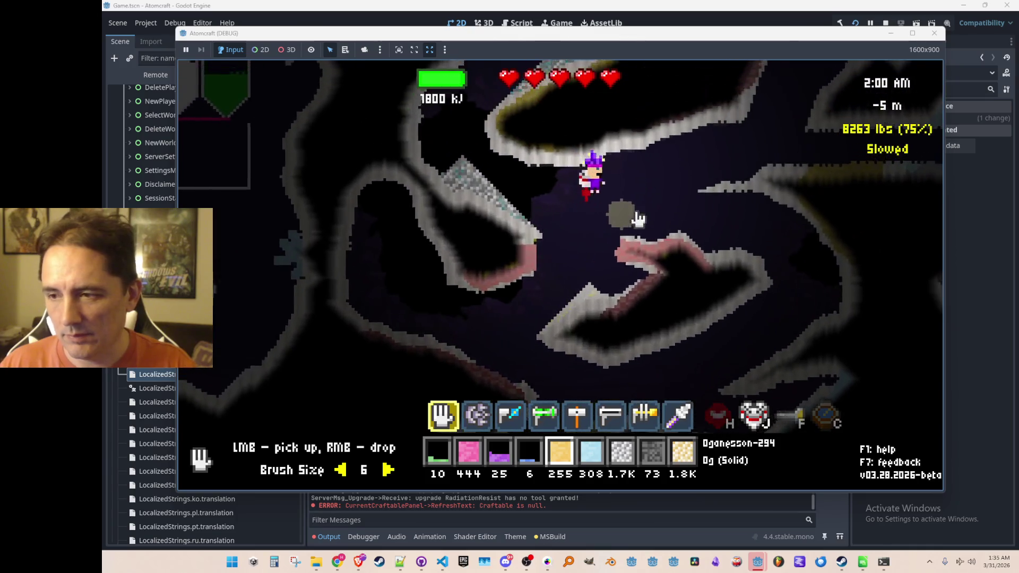
{"action": "key", "text": "d"}
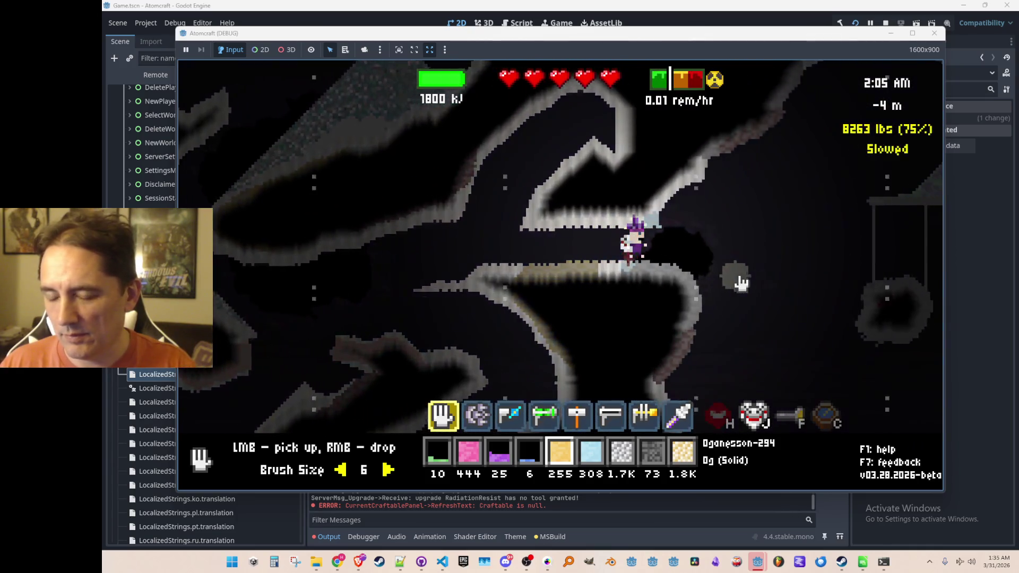
{"action": "key", "text": "d"}
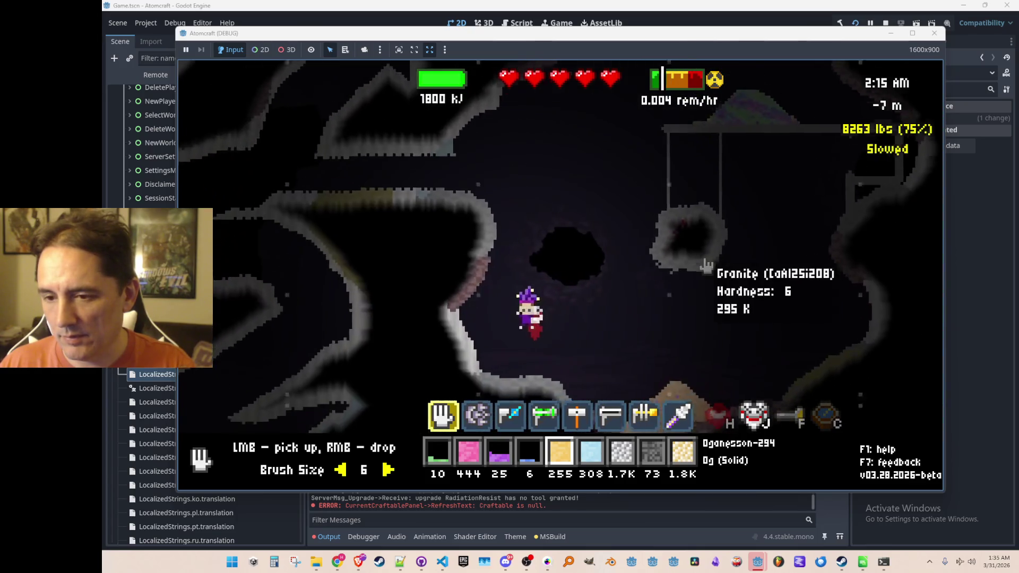
{"action": "key", "text": "F2"}
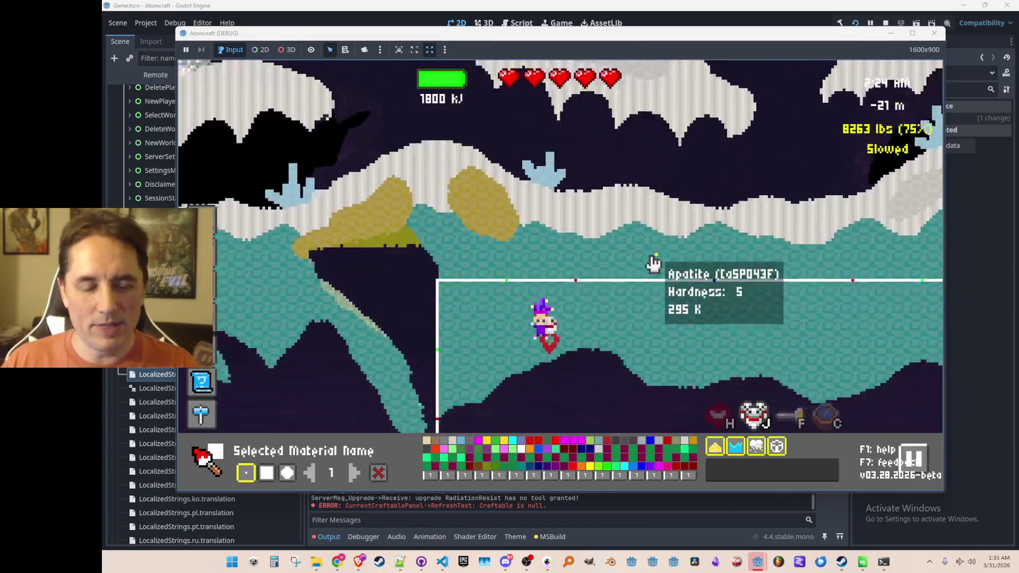
{"action": "key", "text": "F2"}
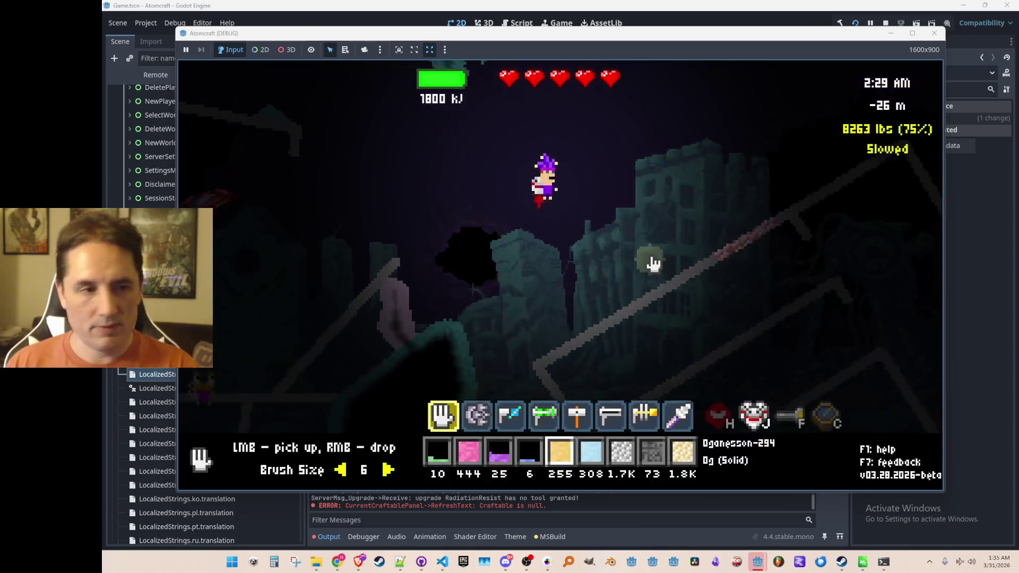
{"action": "key", "text": "F2"}
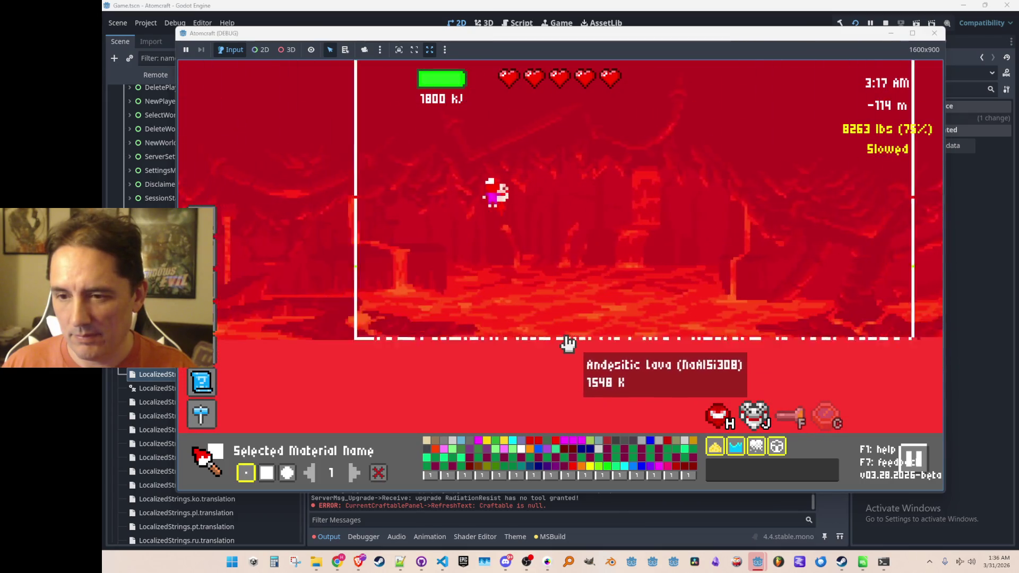
Step: Move left through the lava, exit editor mode, and head down toward the radon
{"action": "key", "text": "a"}
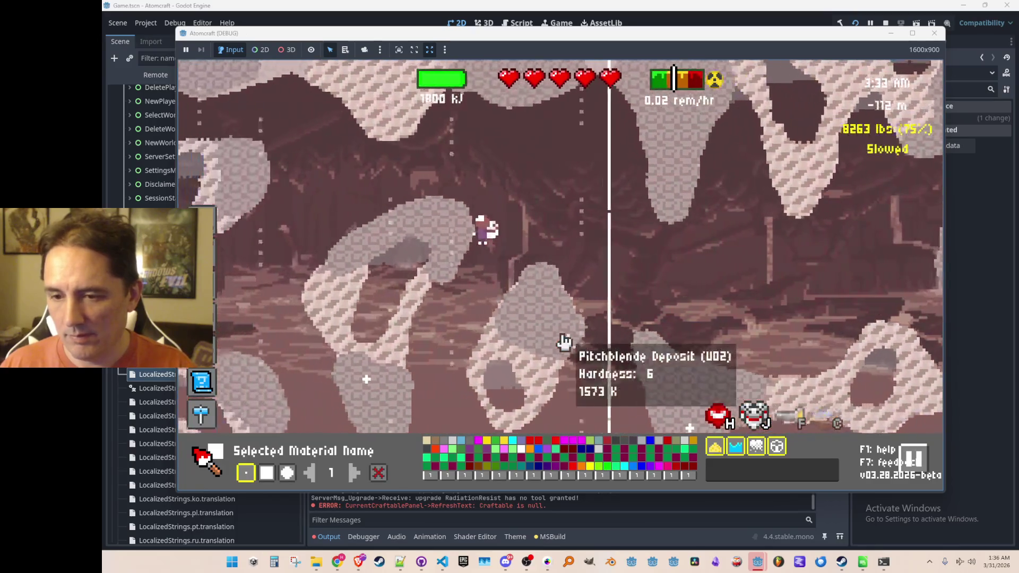
{"action": "key", "text": "a"}
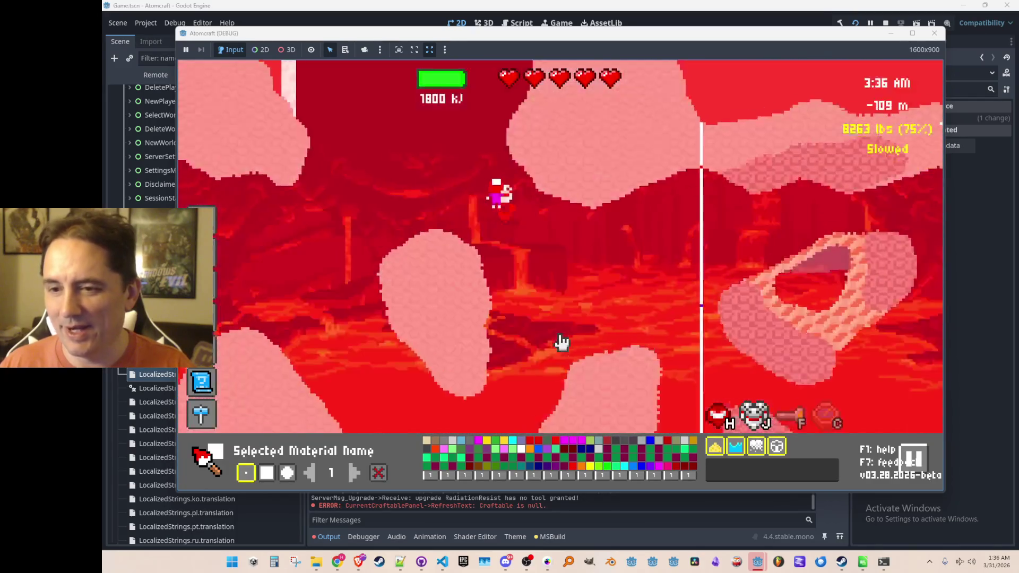
{"action": "key", "text": "w"}
{"action": "key", "text": "Escape"}
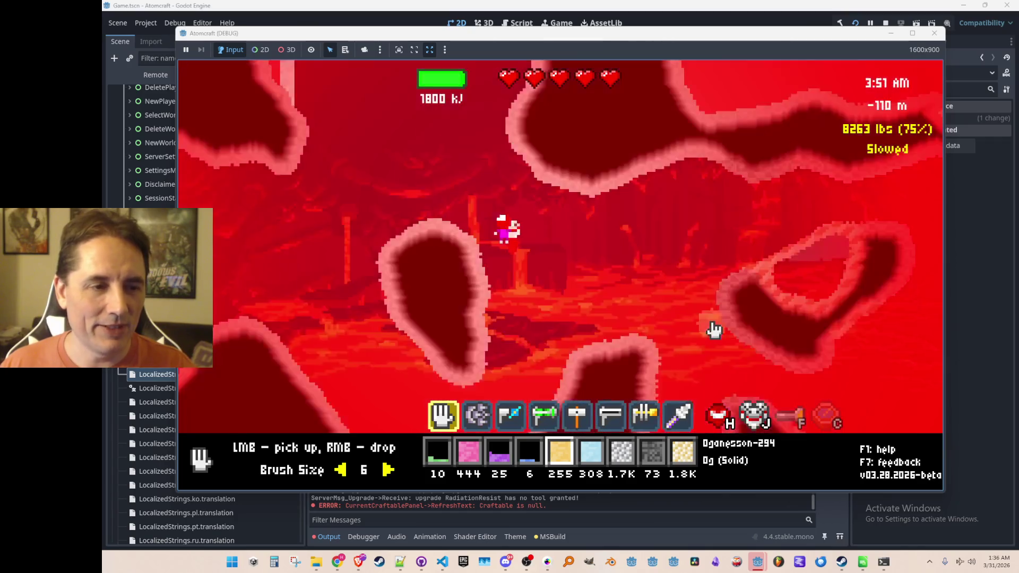
{"action": "key", "text": "d"}
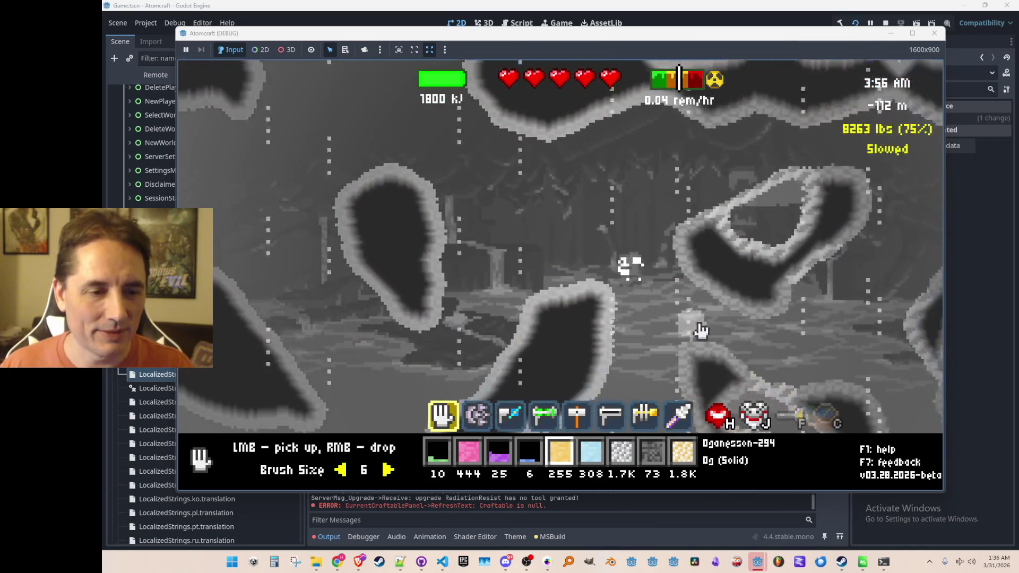
{"action": "key", "text": "w"}
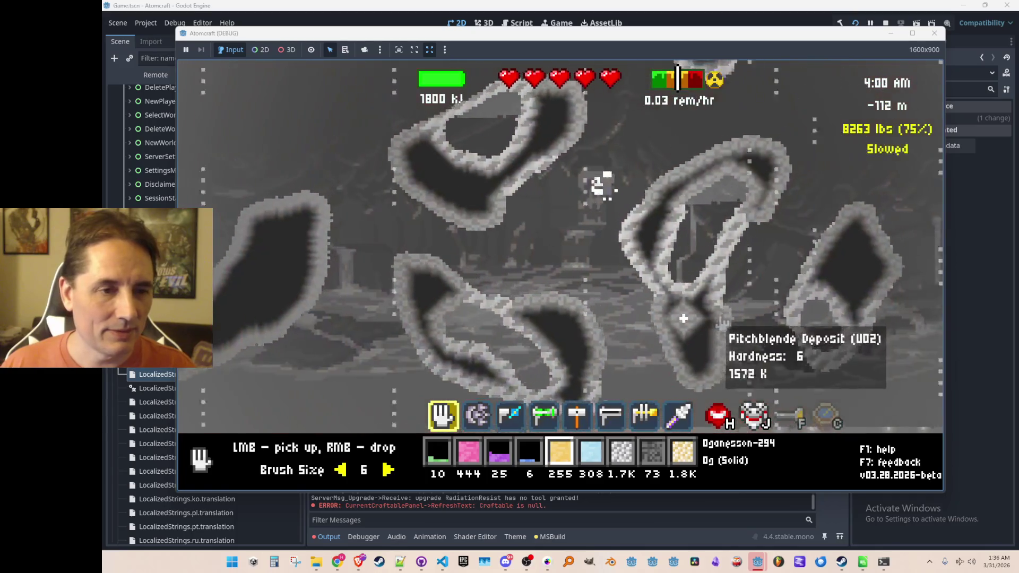
{"action": "key", "text": "a"}
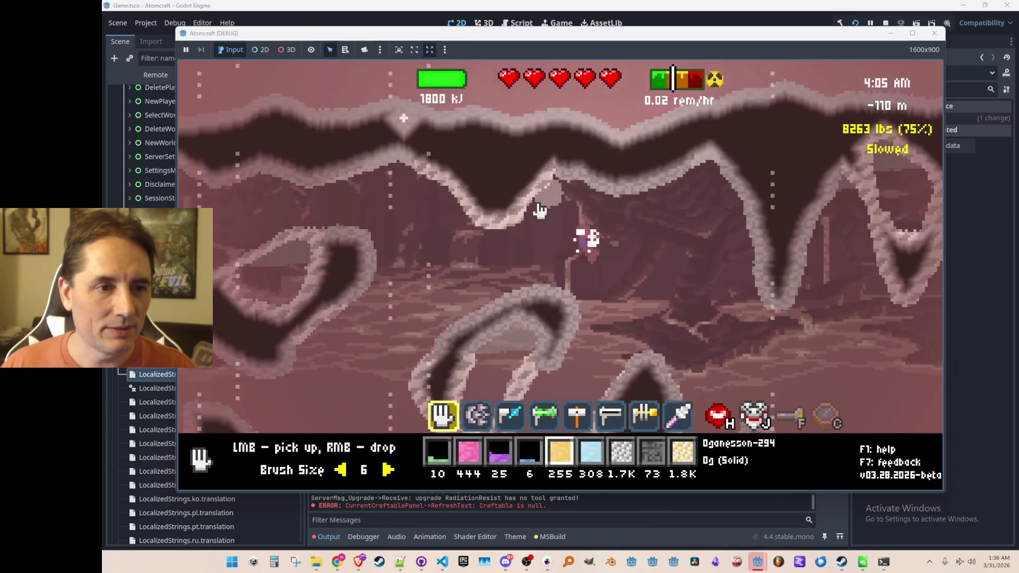
{"action": "key", "text": "a"}
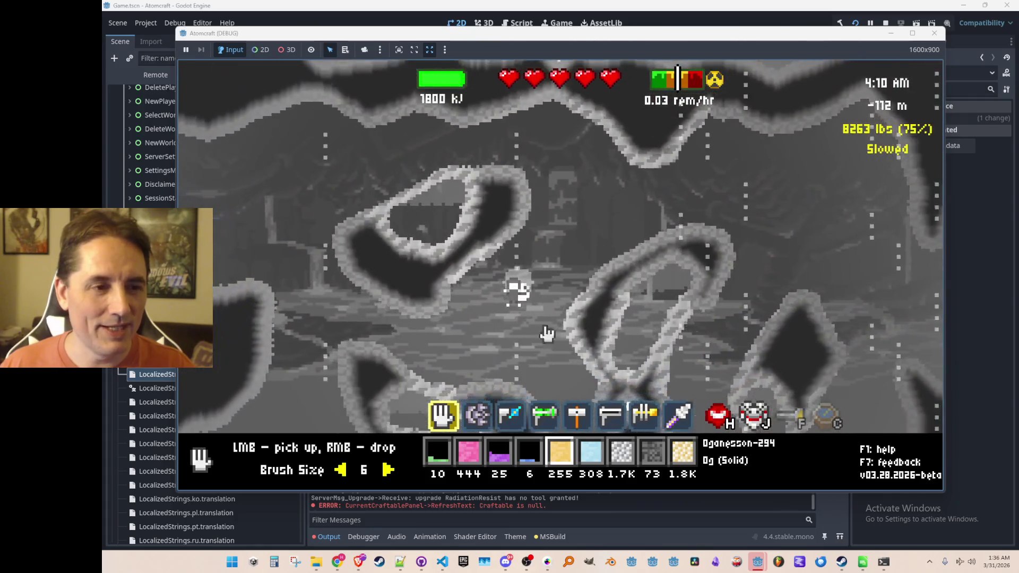
Step: Pick up Radon-222 gas and cave material, then drop the carried Radon-222
{"action": "left_click", "coordinate": [476, 129]}
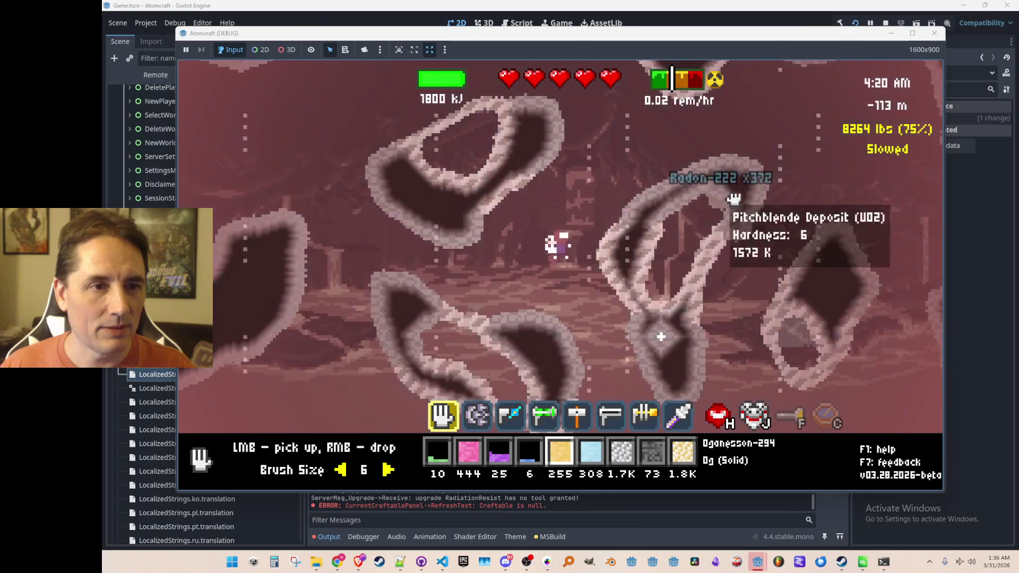
{"action": "left_click", "coordinate": [687, 370]}
{"action": "mouse_move", "coordinate": [687, 371]}
{"action": "left_mouse_down"}
{"action": "mouse_move", "coordinate": [813, 335]}
{"action": "mouse_move", "coordinate": [519, 257]}
{"action": "mouse_move", "coordinate": [646, 265]}
{"action": "left_mouse_up"}
{"action": "right_click", "coordinate": [646, 266]}
{"action": "key", "text": "d"}
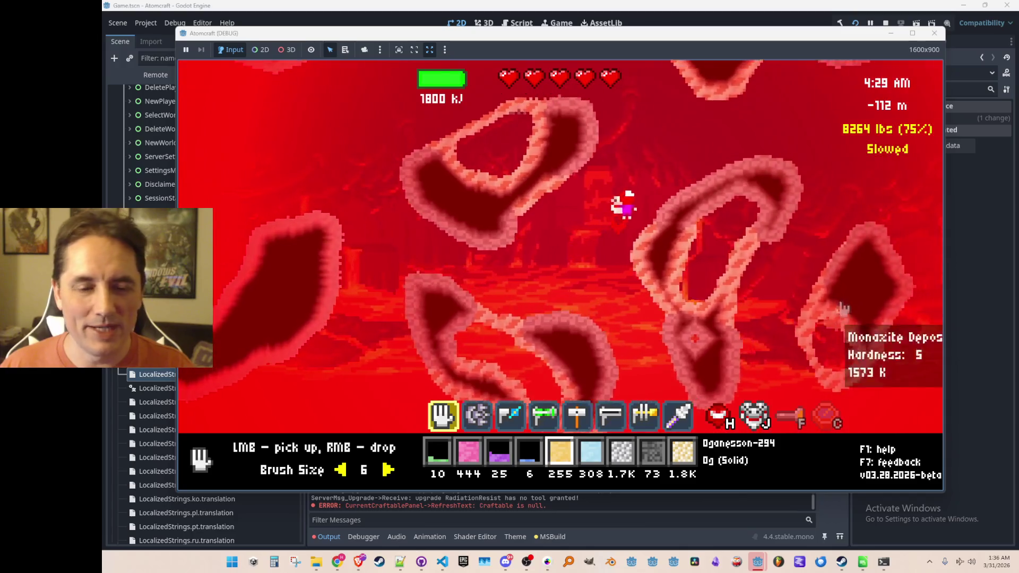
{"action": "key", "text": "a"}
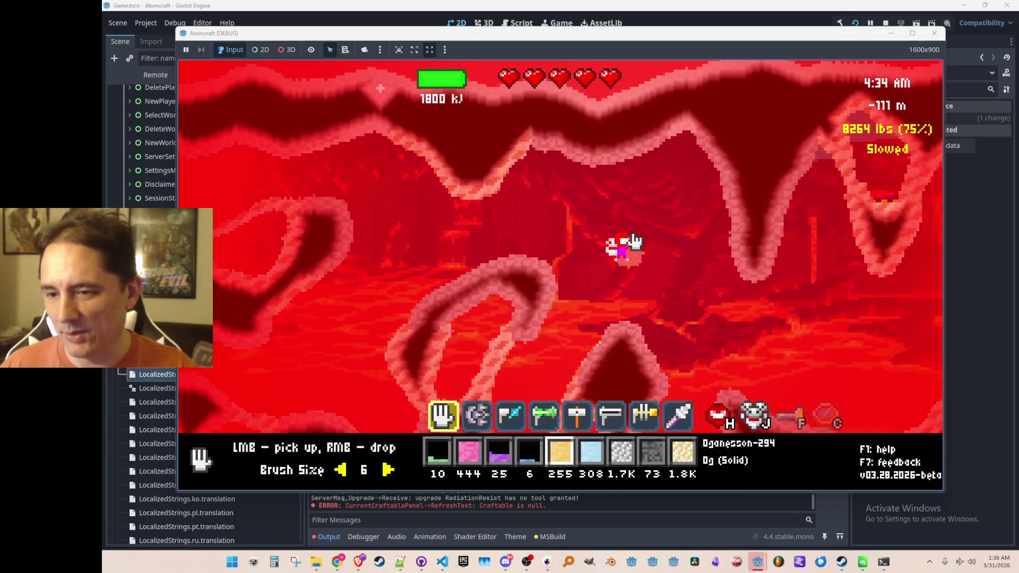
Step: Fly the character back and forth through the radioactive cave
{"action": "key", "text": "w"}
{"action": "key", "text": "a"}
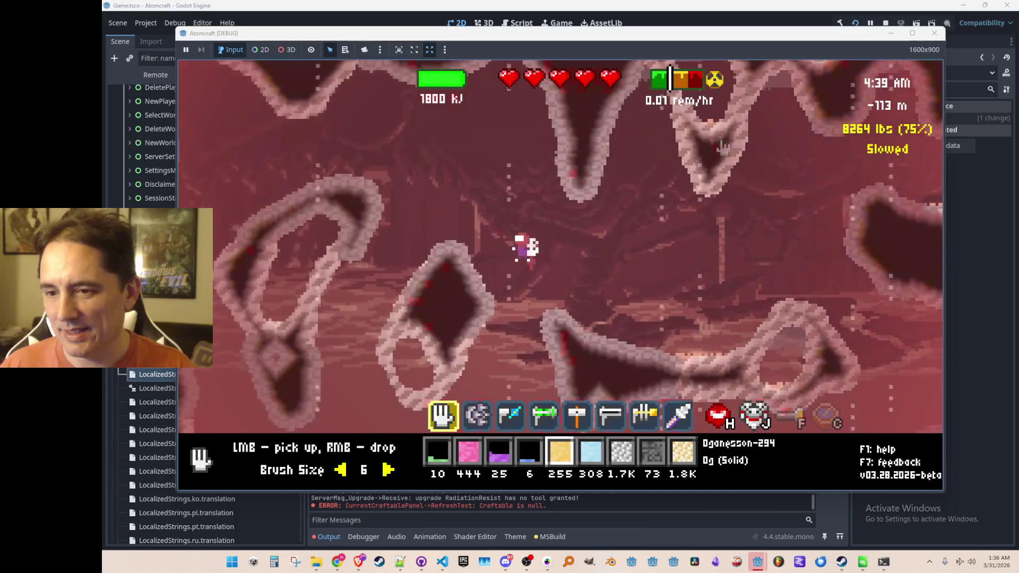
{"action": "key", "text": "d"}
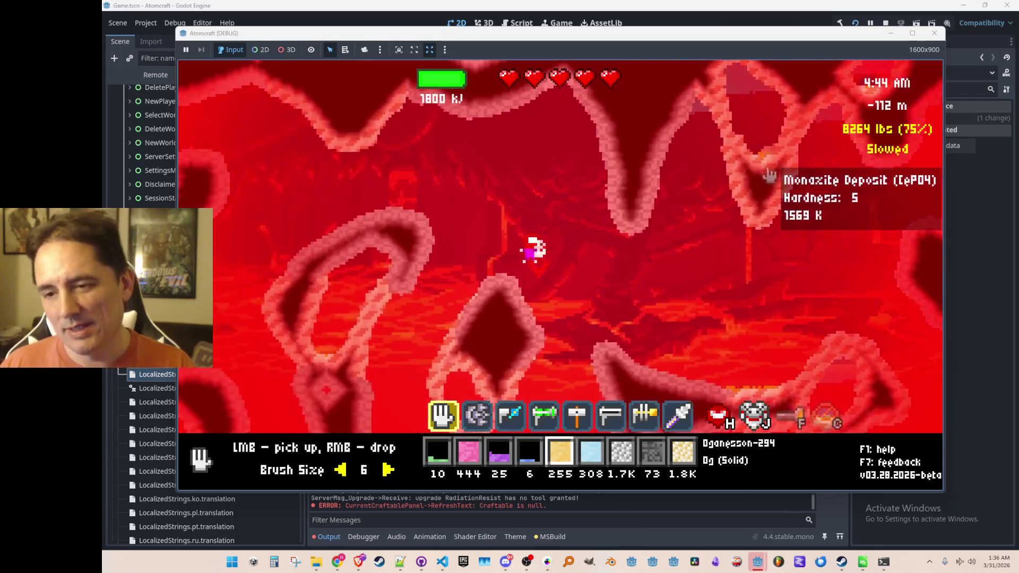
{"action": "key", "text": "d"}
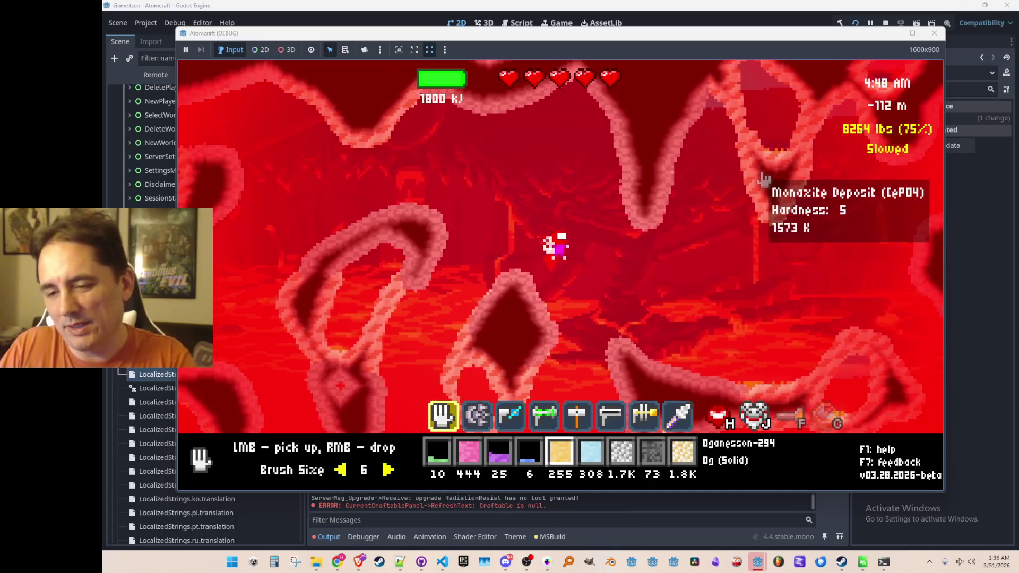
{"action": "key", "text": "w"}
{"action": "key", "text": "a"}
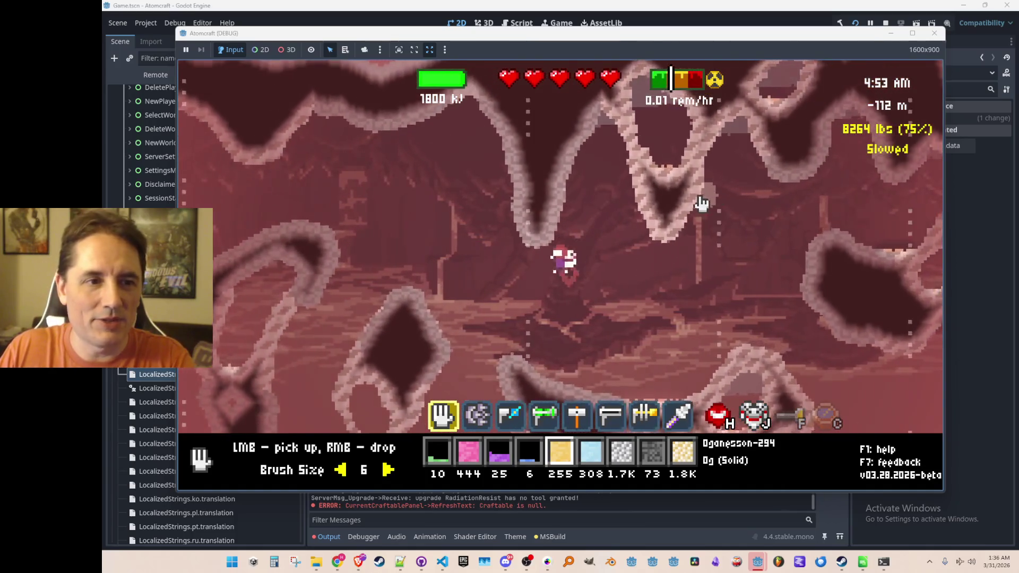
{"action": "key", "text": "d"}
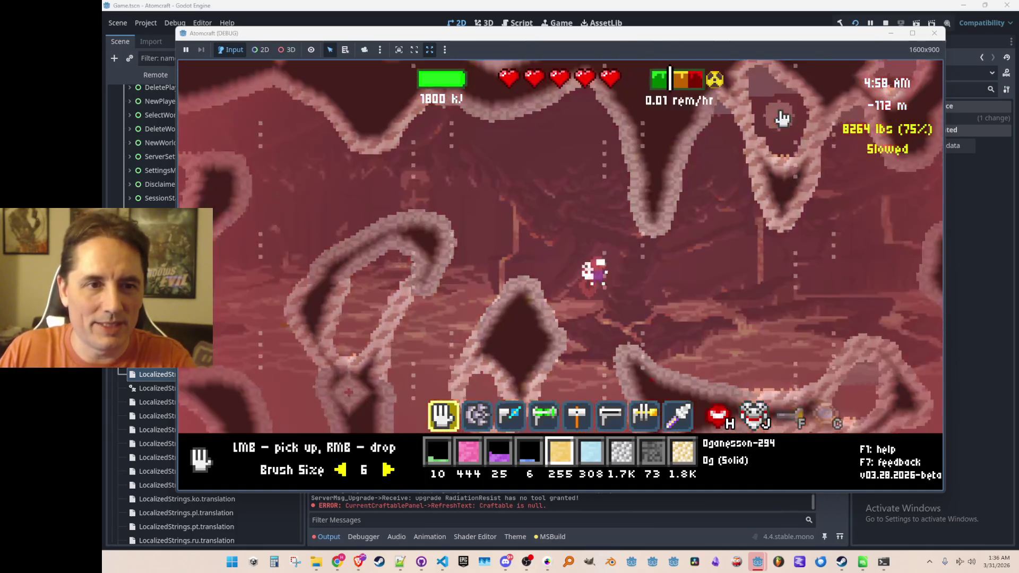
Step: Lift the character higher in the cave, then stop the debug run
{"action": "key", "text": "w"}
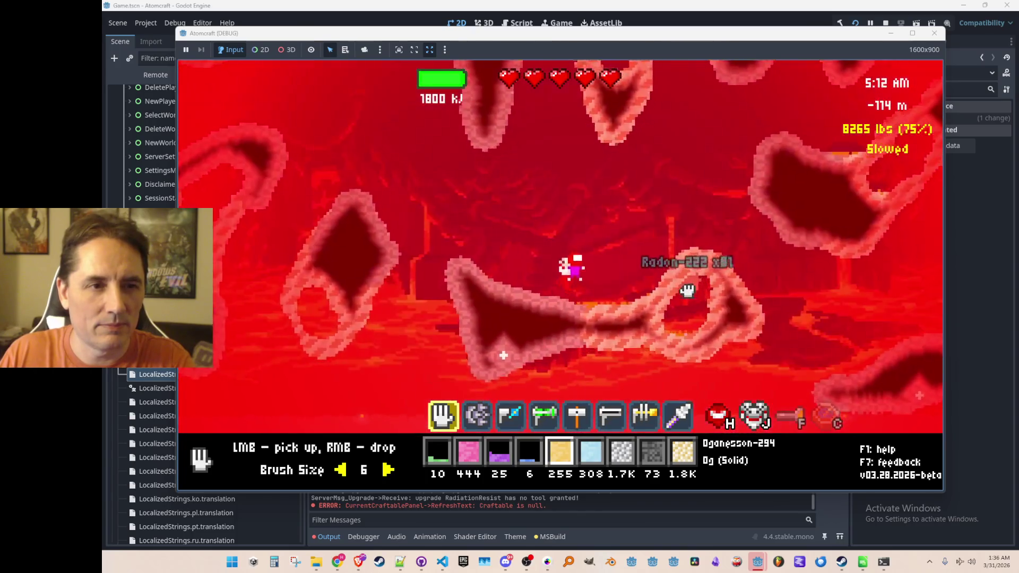
{"action": "key", "text": "w"}
{"action": "key", "text": "a"}
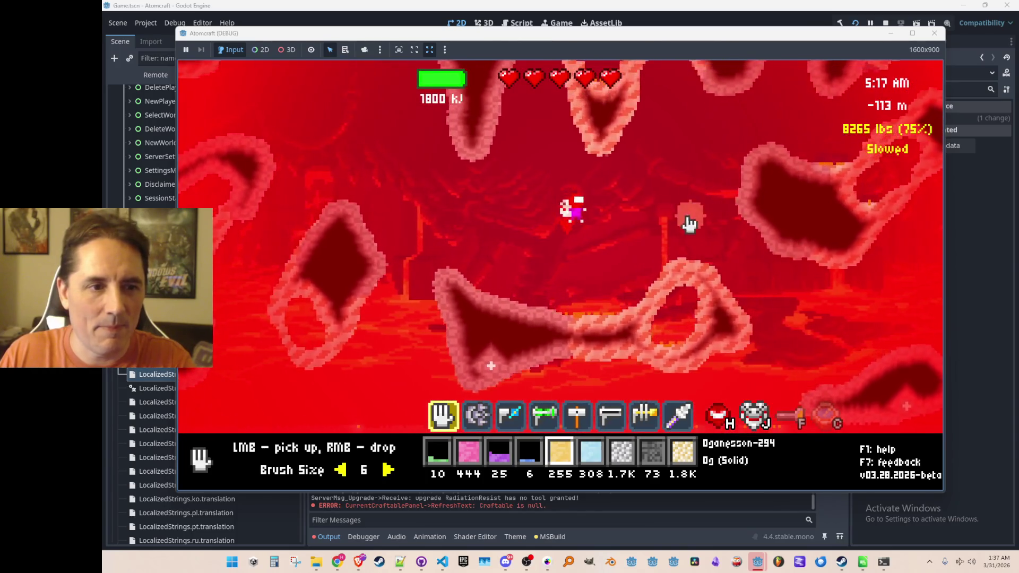
{"action": "key", "text": "w"}
{"action": "key", "text": "a"}
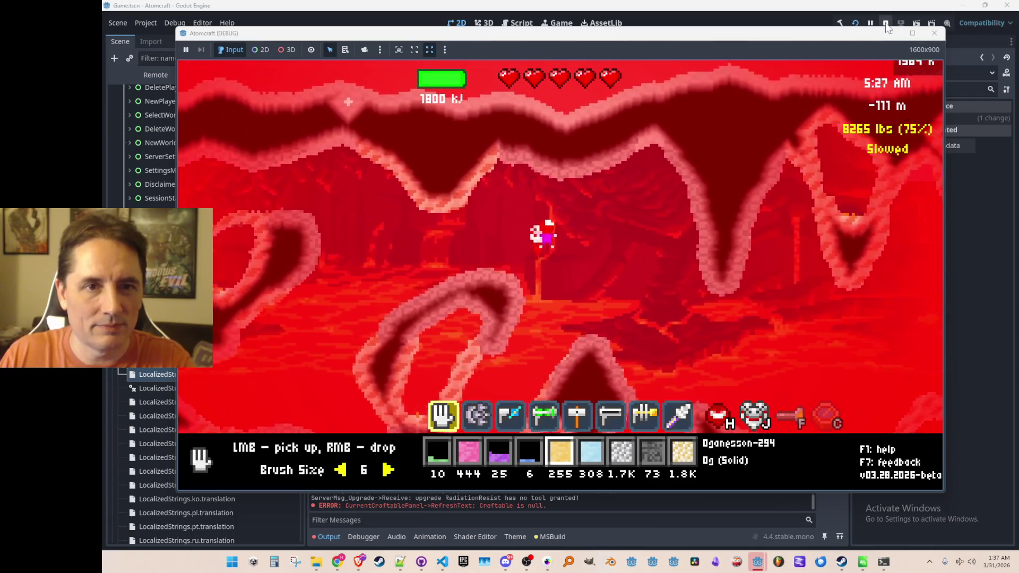
{"action": "left_click", "coordinate": [886, 23]}
Step: Save the Game scene and bring GitHub Desktop to the front
{"action": "key", "text": "ctrl+s"}
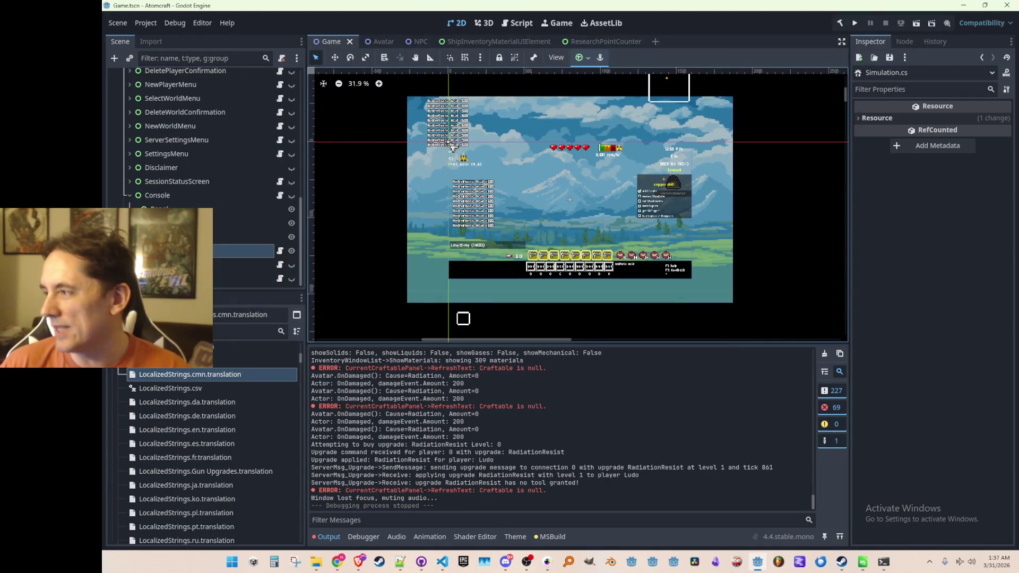
{"action": "key", "text": "alt+Tab"}
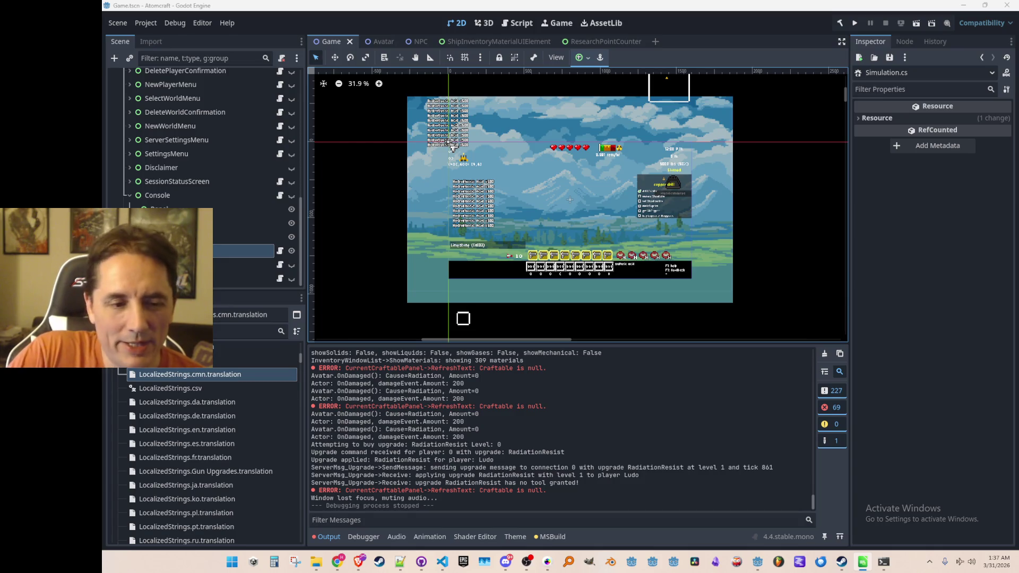
{"action": "left_click", "coordinate": [421, 563]}
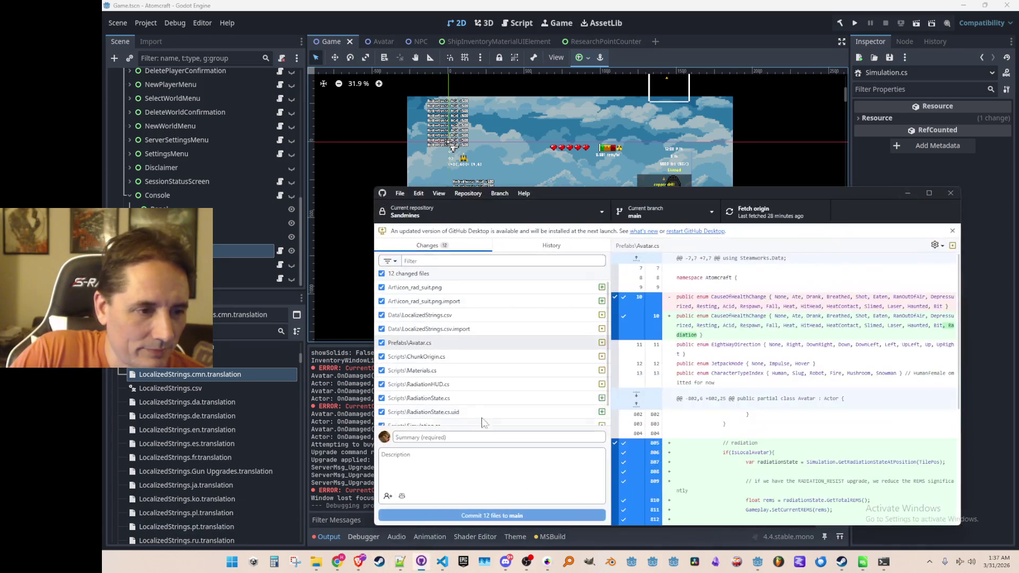
Step: Commit the 12 files as 'lots of work on the radiation mechanic', push, and show the browser
{"action": "type", "text": "l"}
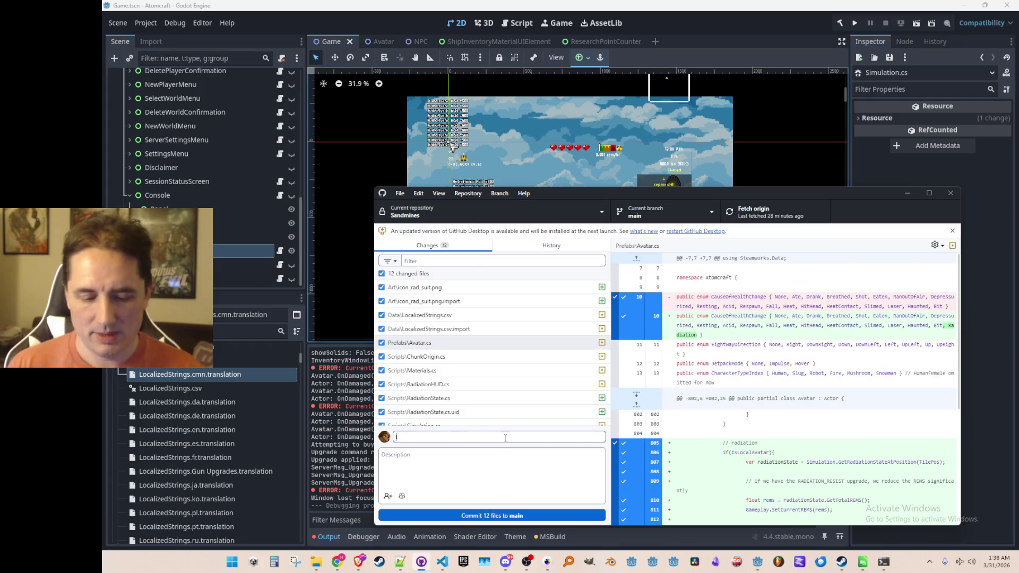
{"action": "type", "text": "ots of work on the radiation mechanic"}
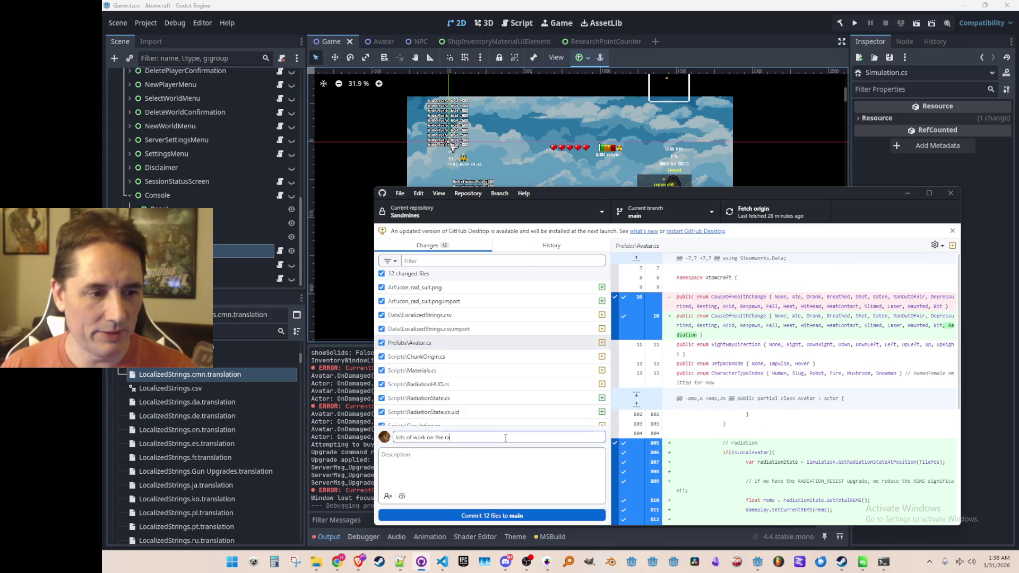
{"action": "left_click", "coordinate": [543, 513]}
{"action": "left_click", "coordinate": [757, 208]}
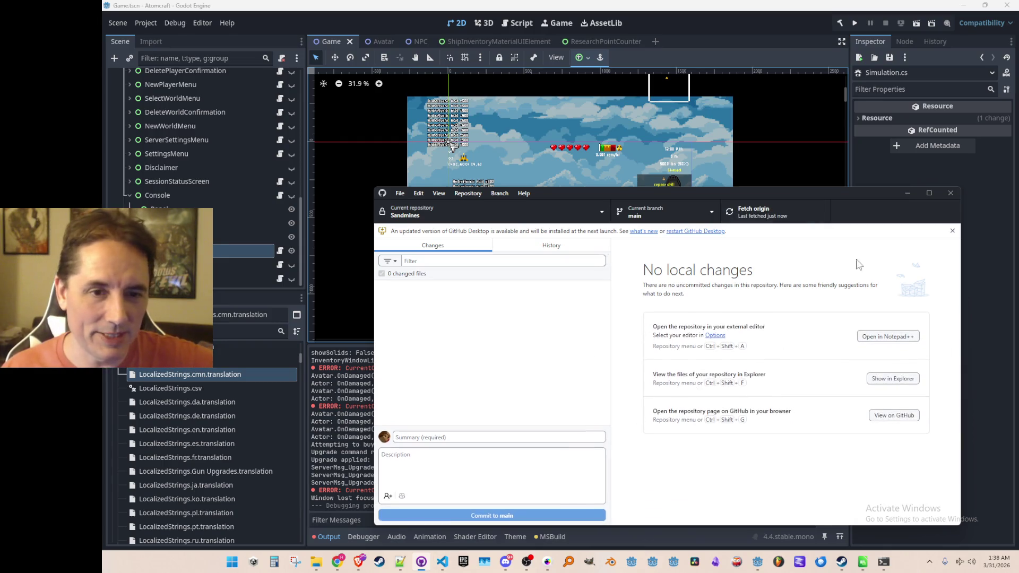
{"action": "left_click", "coordinate": [908, 193]}
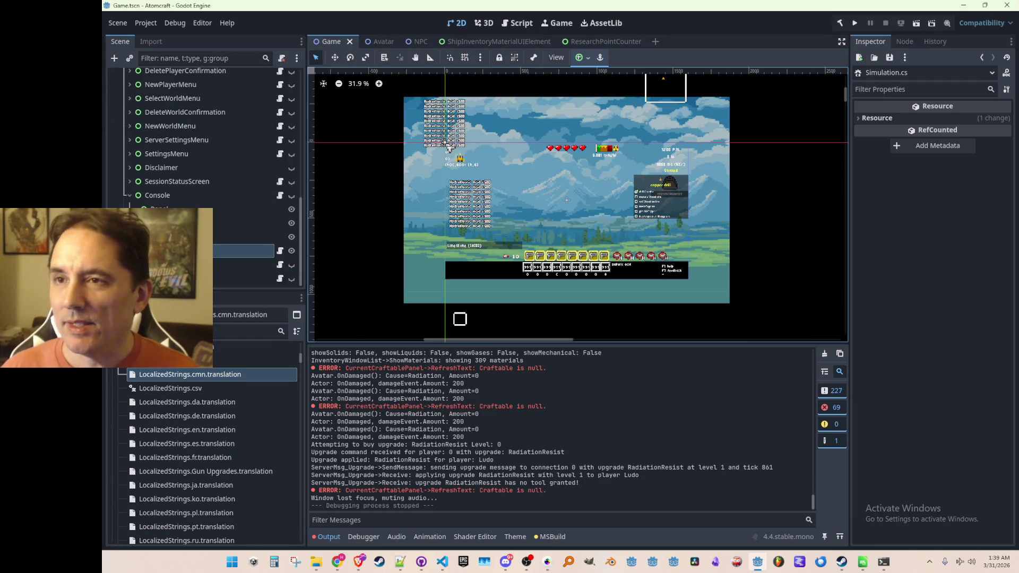
{"action": "left_click", "coordinate": [360, 562]}
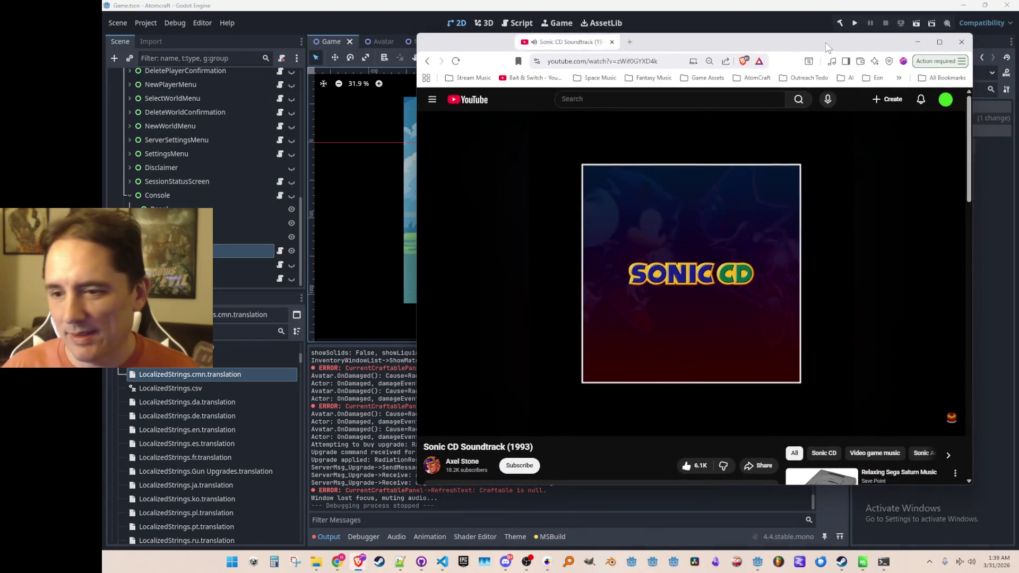